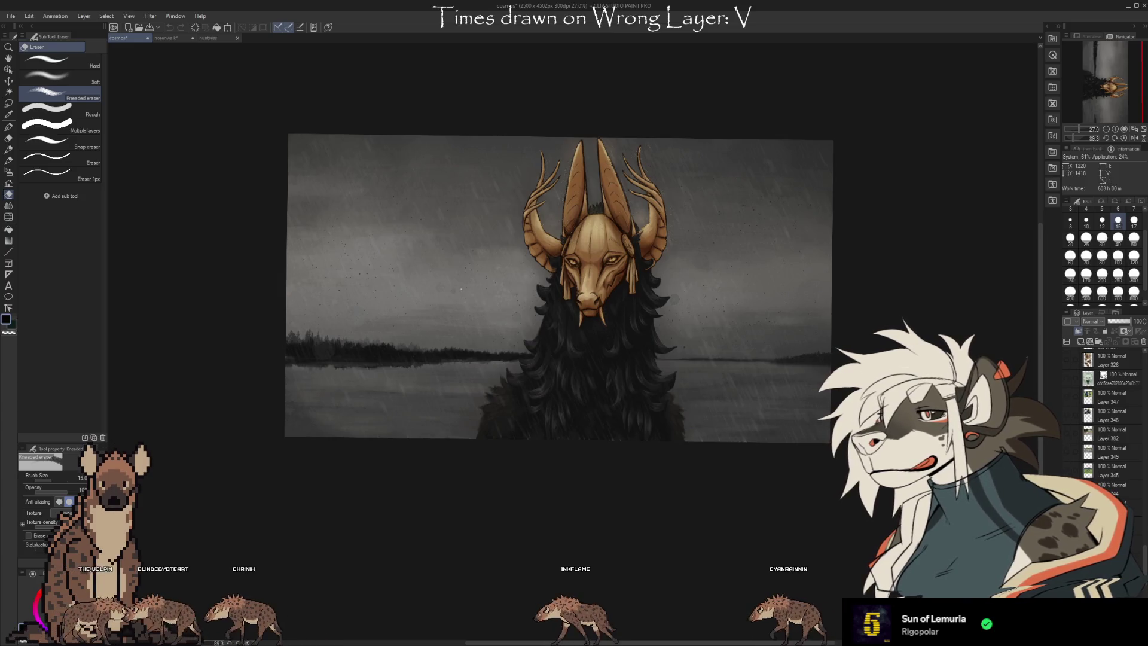
Zoom in and out on the huntress cheetah sketch, then switch to the 'the golden godclean.png' document.
scroll(461, 290, "down", 1)
scroll(598, 239, "up", 4)
scroll(487, 246, "down", 1)
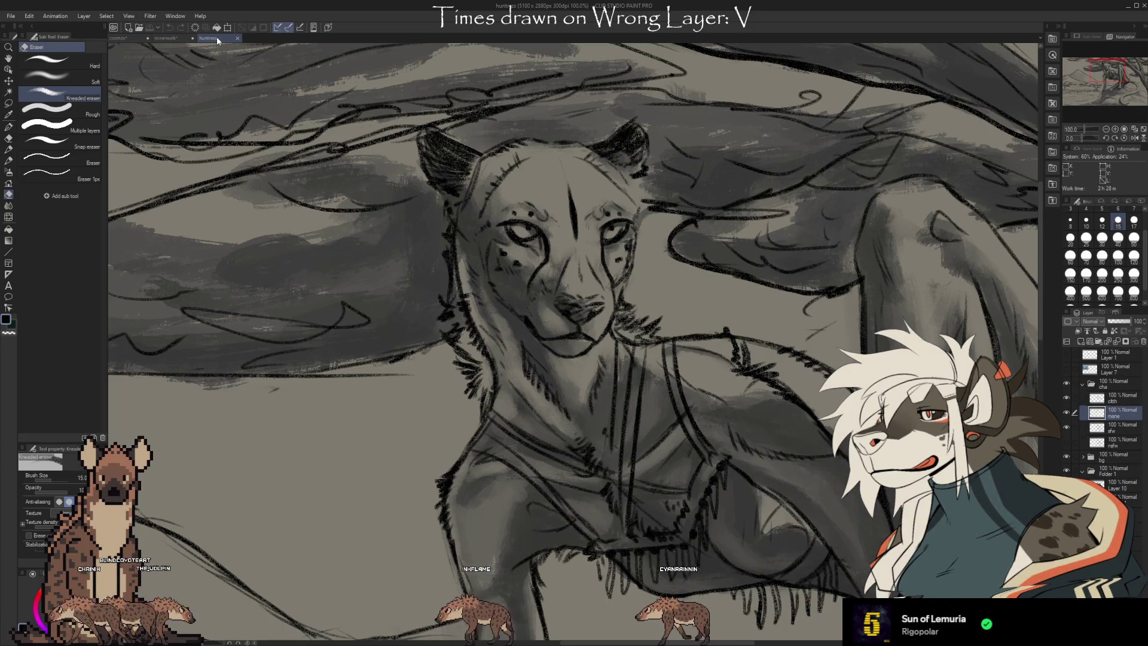
scroll(454, 217, "down", 6)
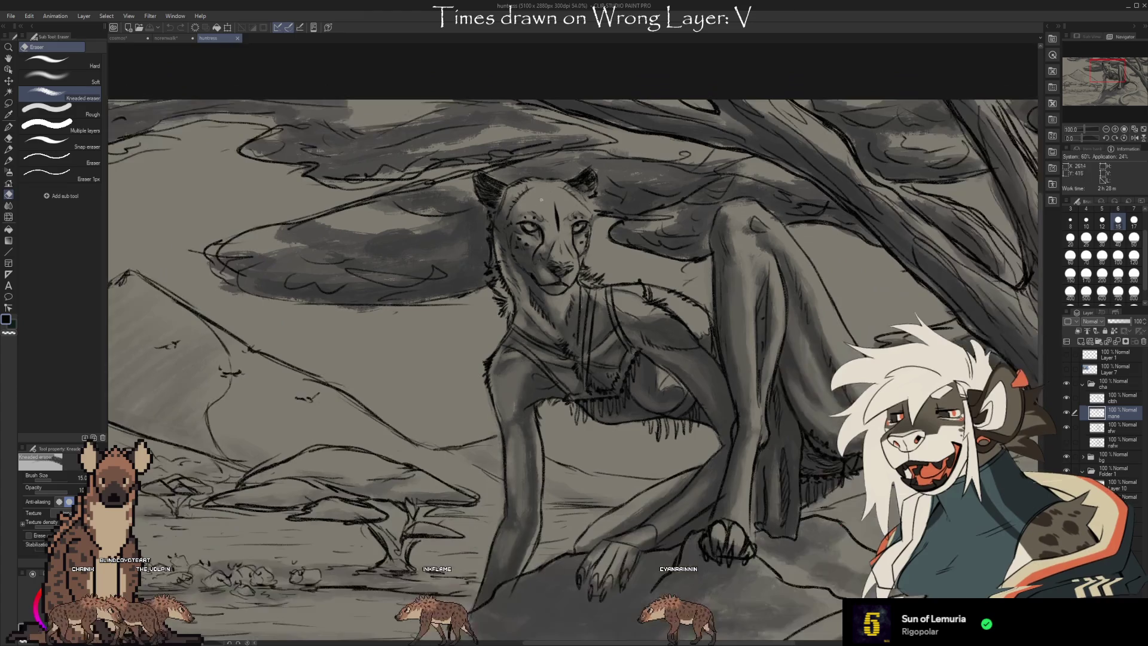
scroll(765, 390, "up", 2)
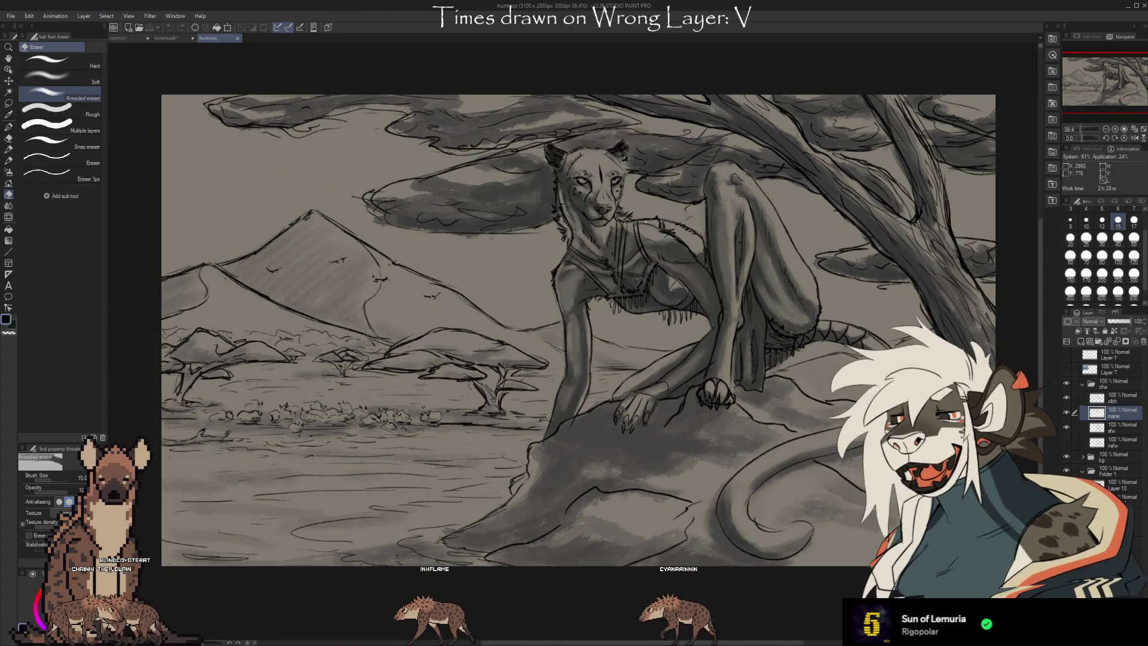
scroll(531, 159, "up", 1)
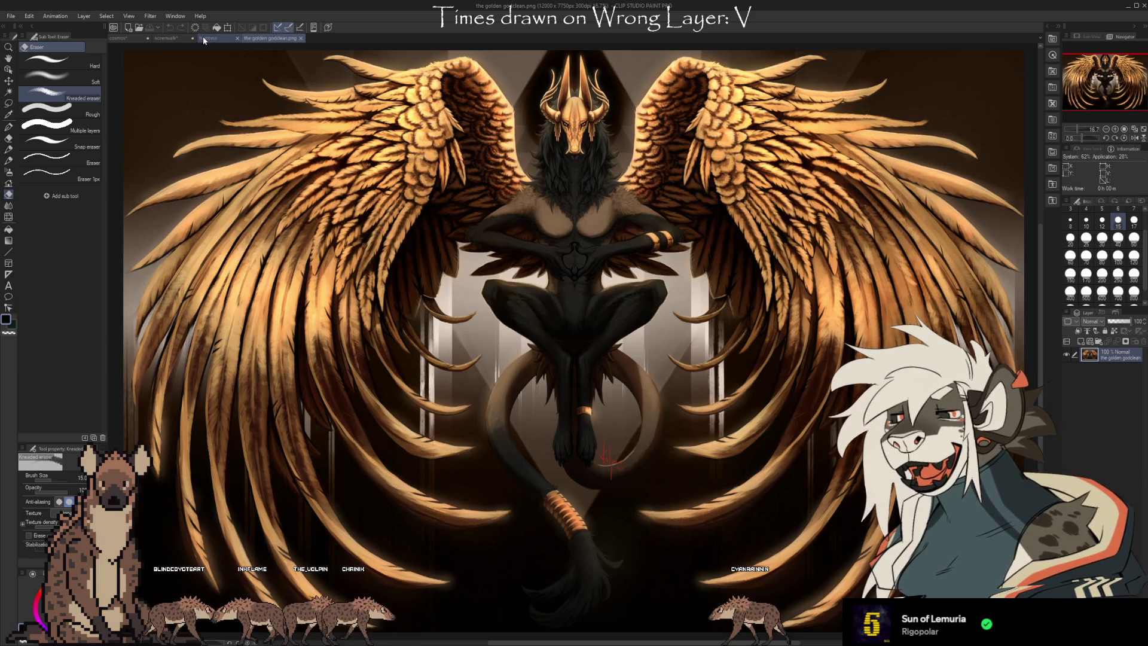
left_click(203, 39)
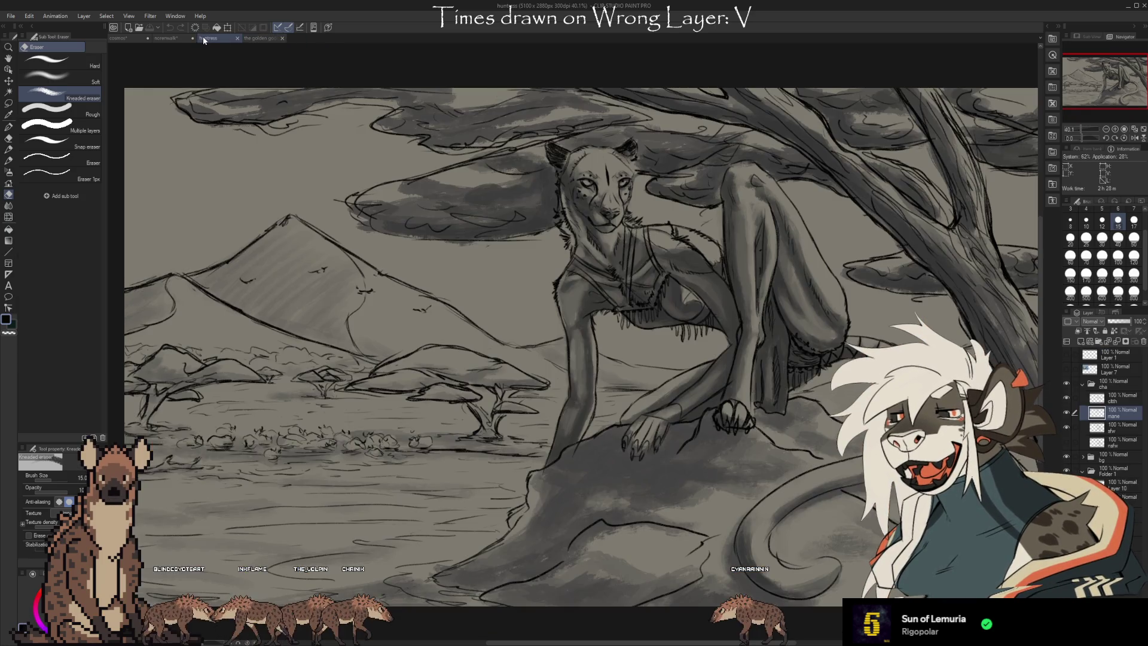
left_click(250, 38)
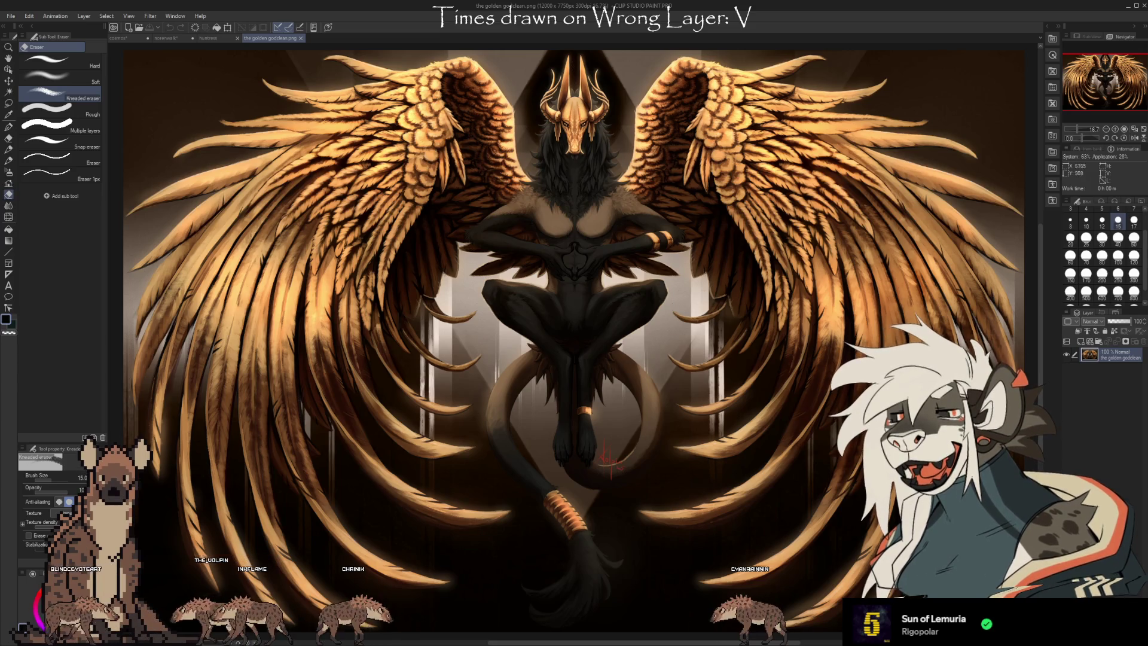
scroll(628, 50, "up", 2)
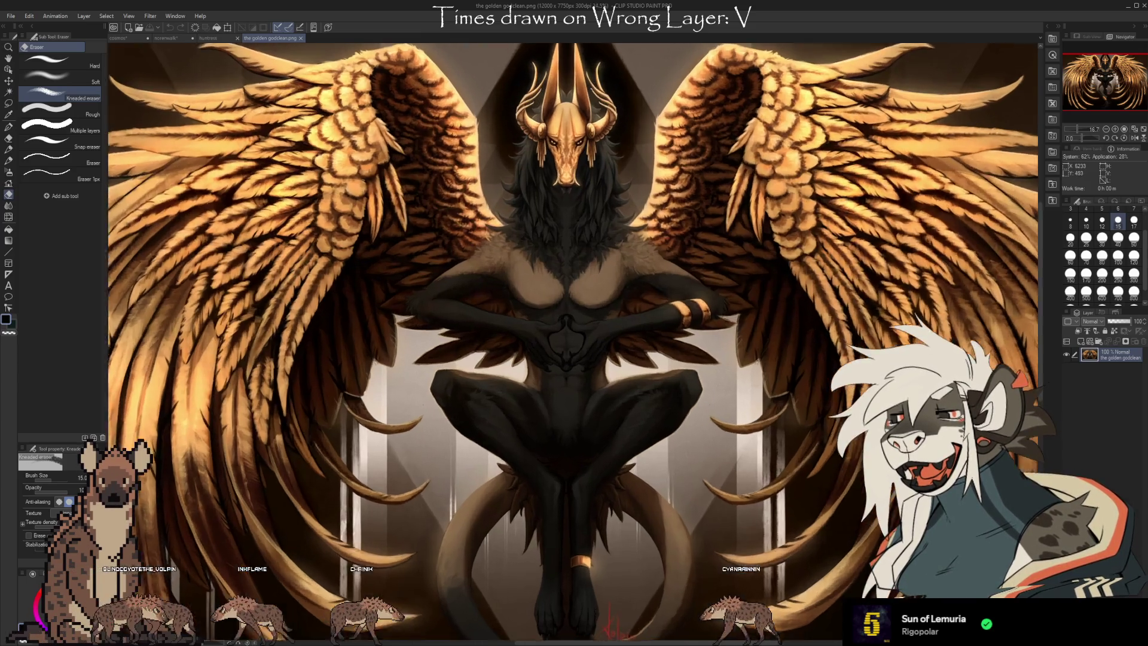
scroll(559, 188, "up", 5)
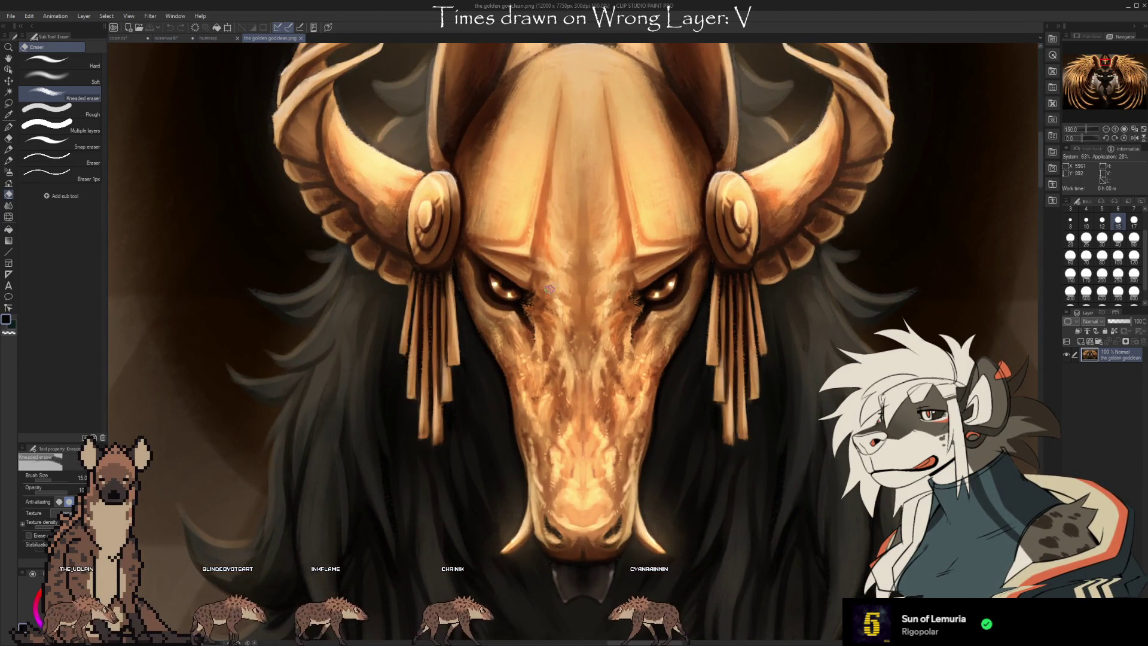
scroll(548, 289, "down", 2)
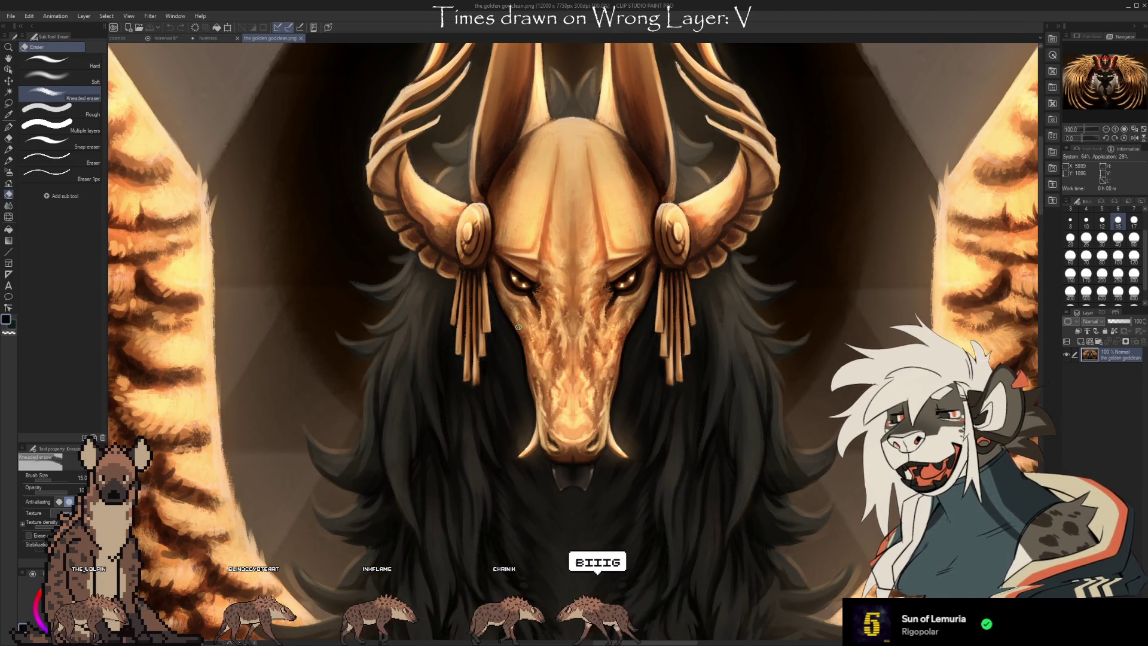
mouse_move(1039, 161)
left_mouse_down()
mouse_move(1062, 545)
mouse_move(997, 166)
left_mouse_up()
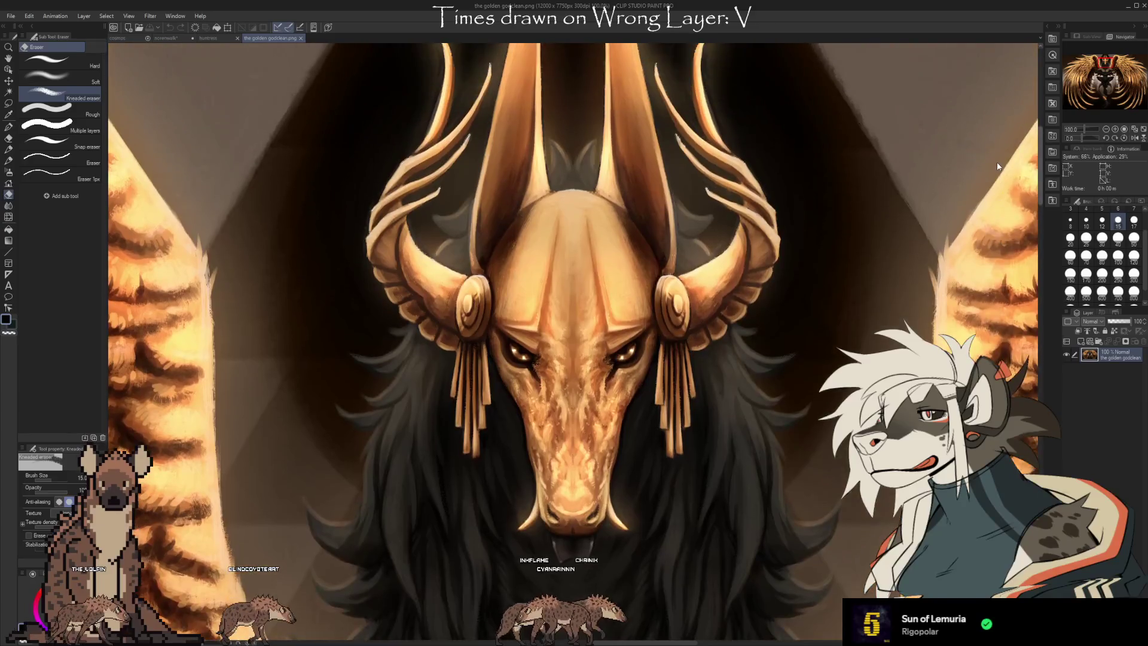
scroll(996, 153, "up", 3)
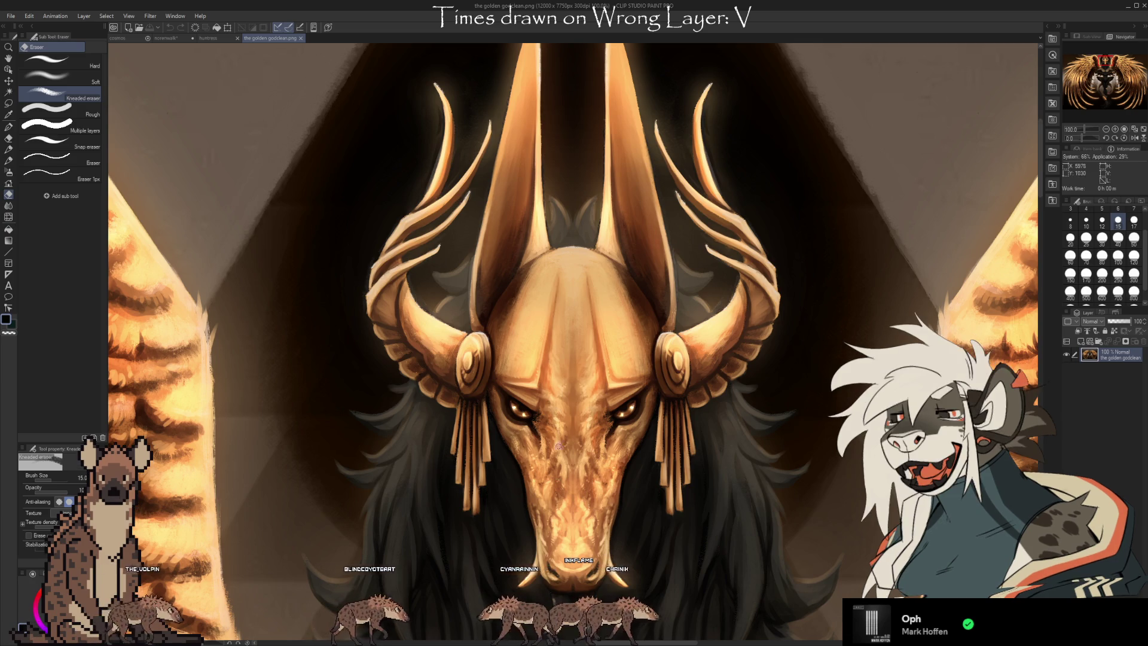
scroll(560, 594, "up", 4)
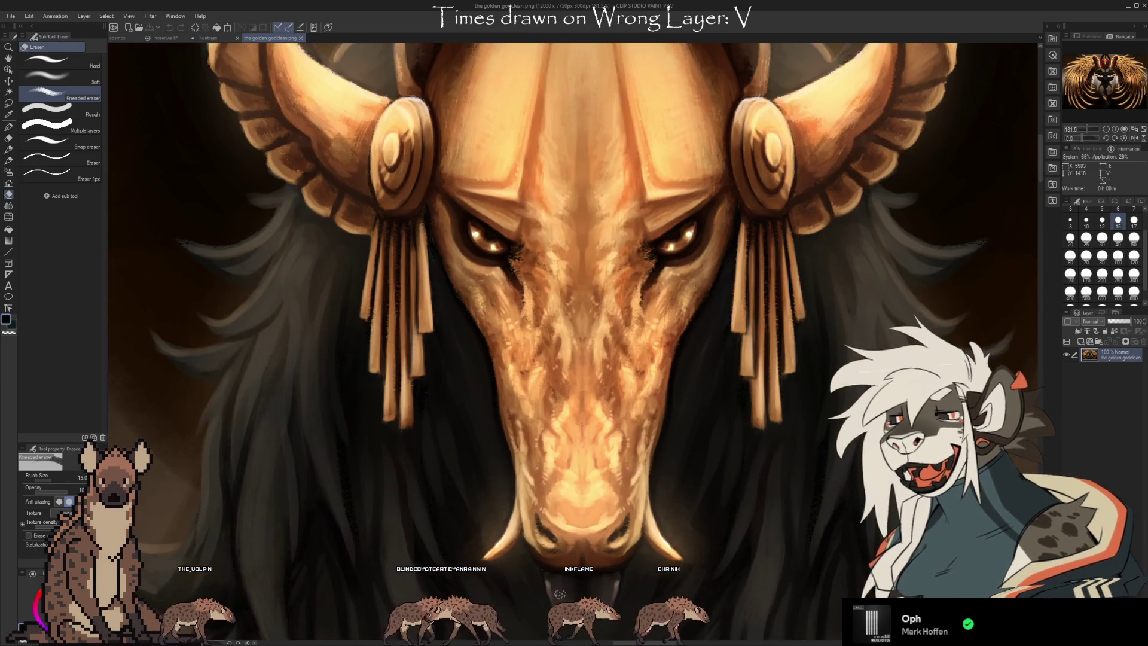
scroll(560, 594, "up", 1)
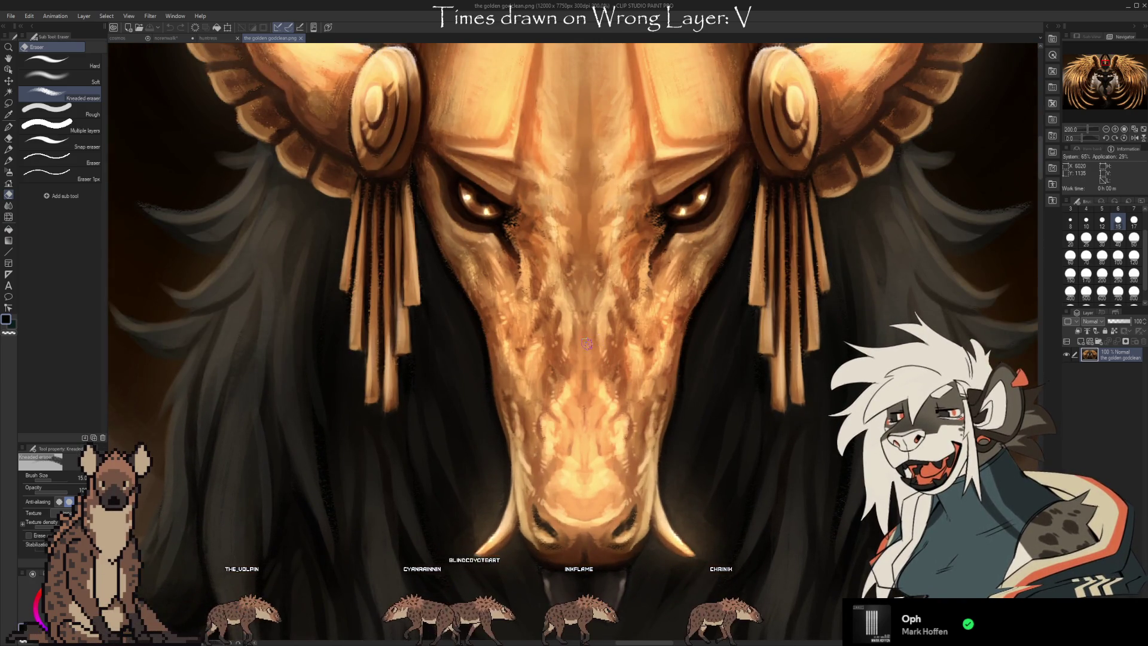
scroll(587, 343, "up", 7)
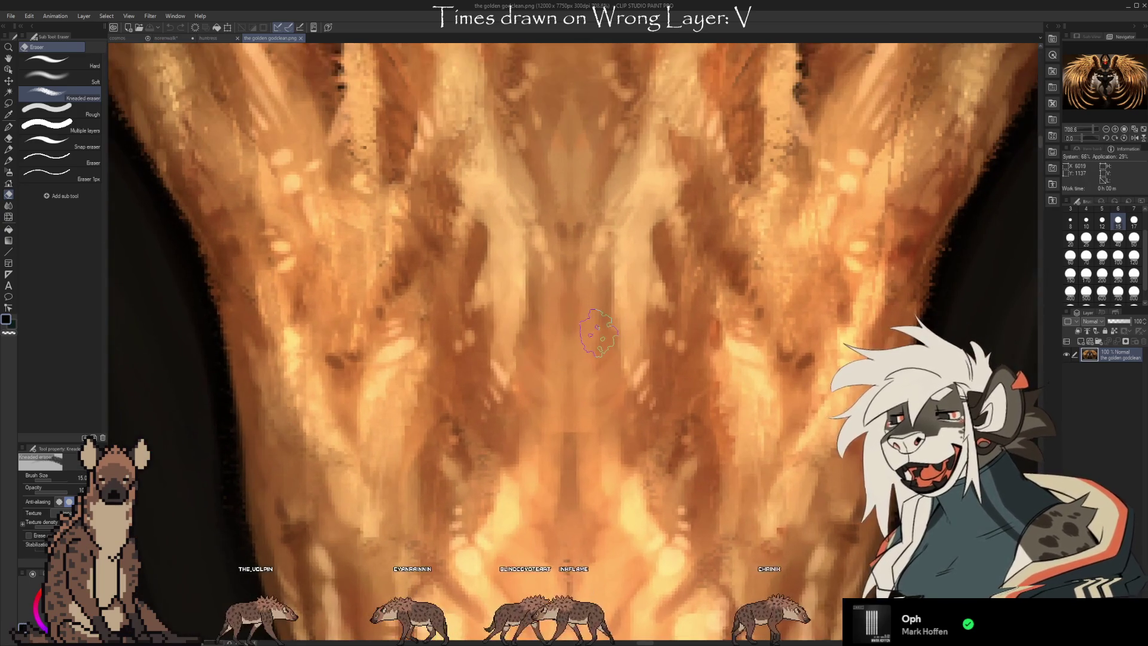
scroll(484, 376, "up", 2)
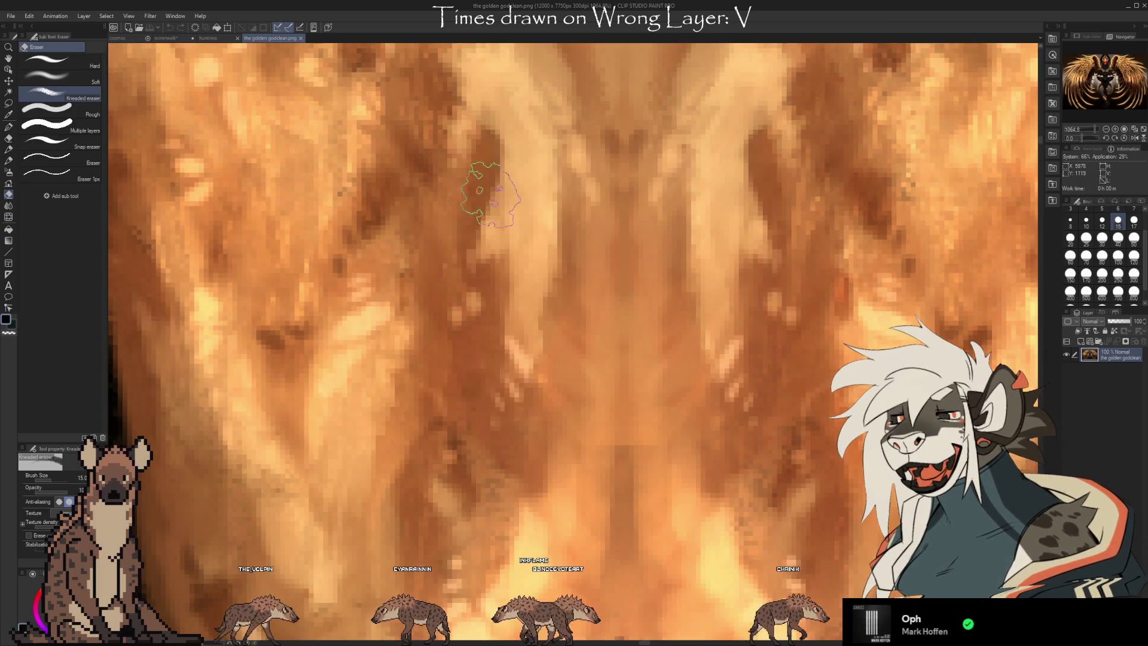
scroll(548, 187, "down", 3)
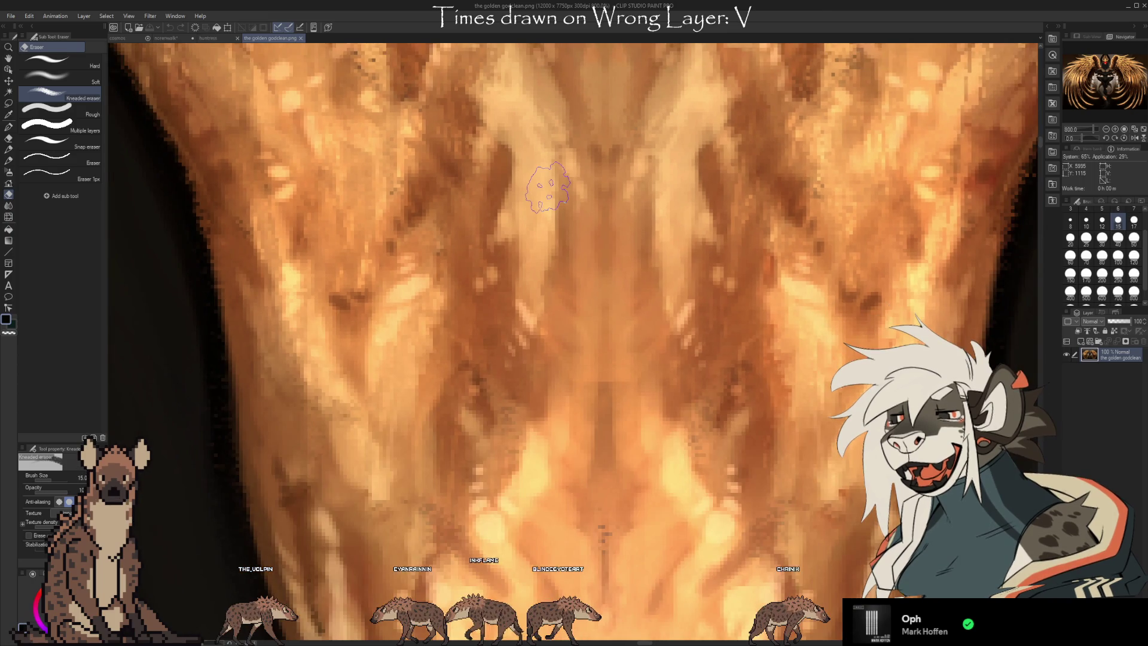
scroll(547, 187, "down", 1)
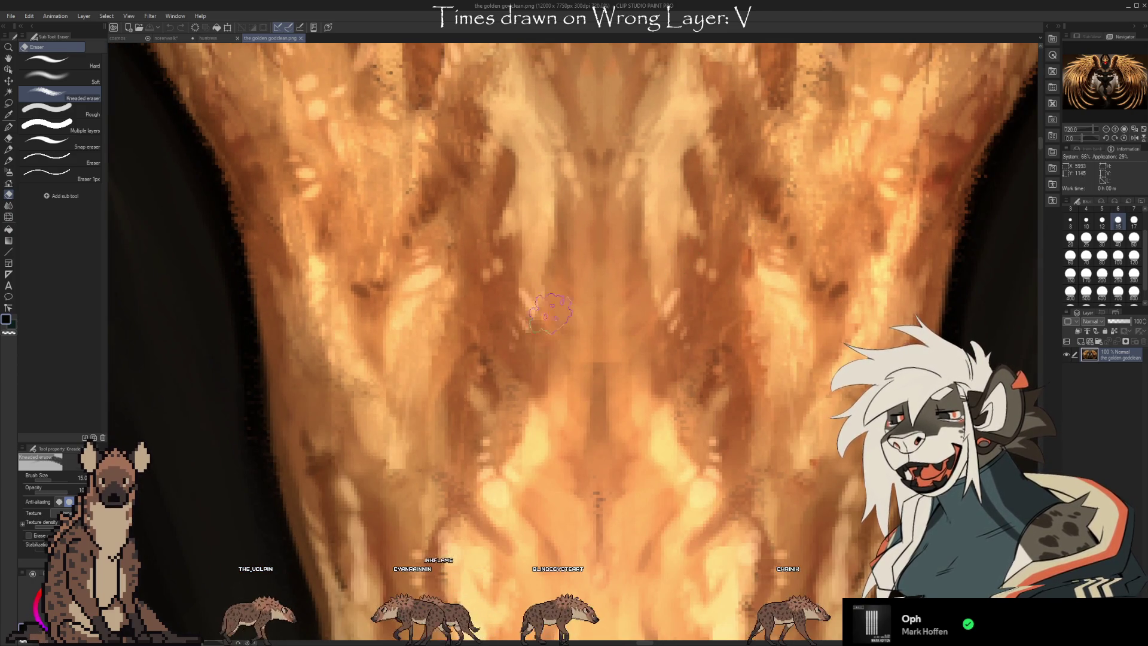
scroll(481, 274, "down", 6)
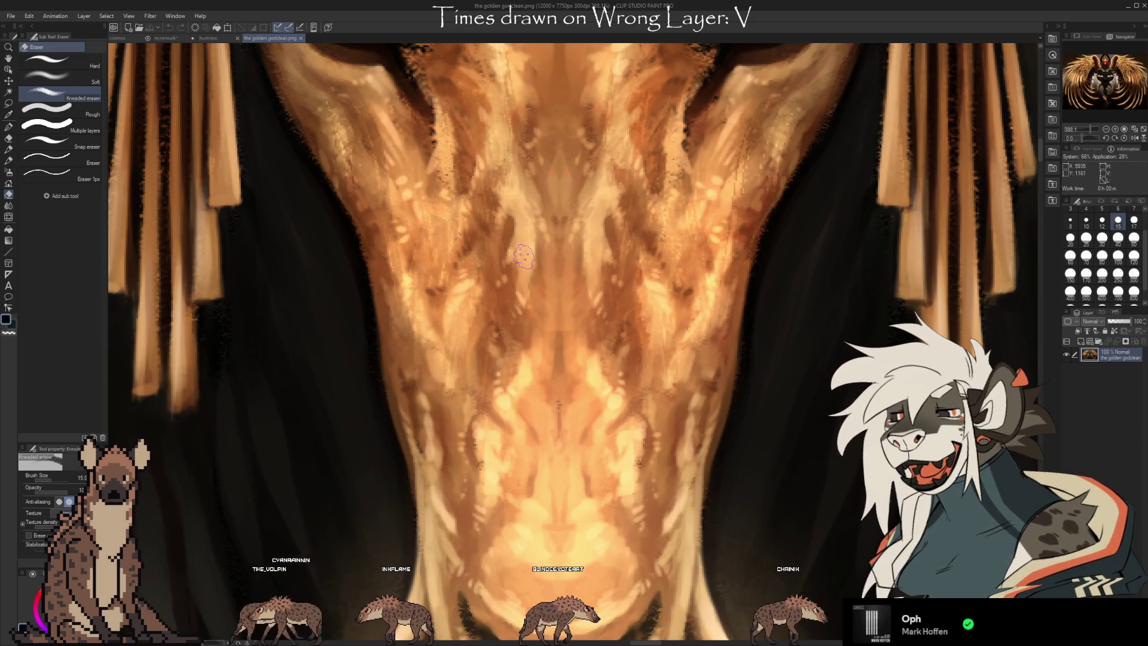
scroll(1042, 152, "up", 3)
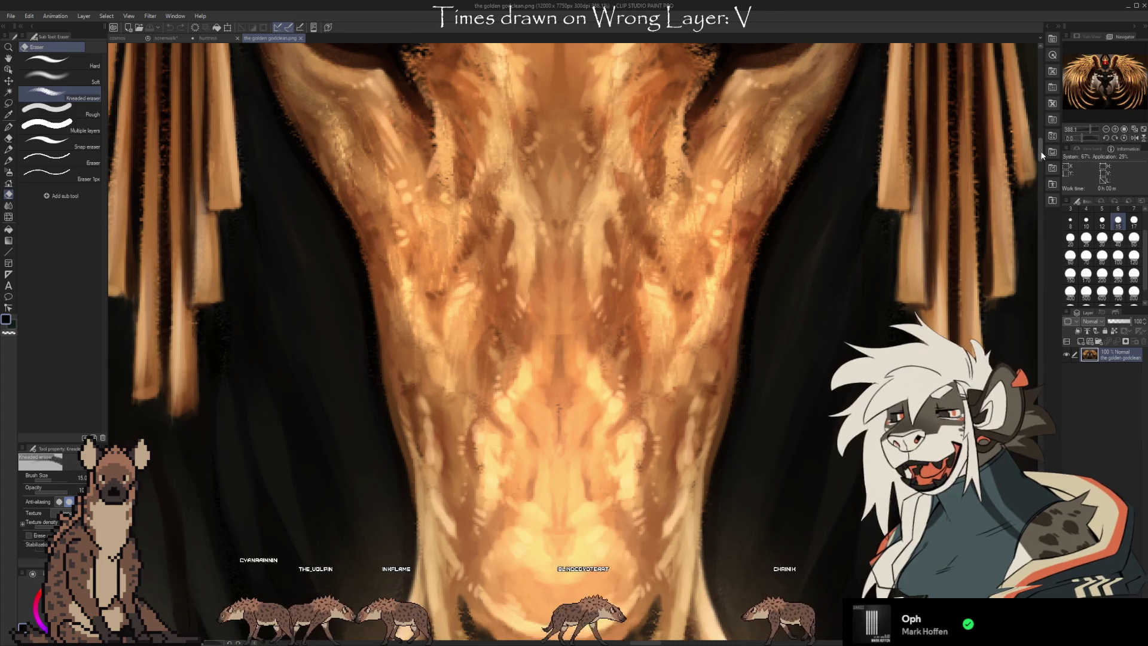
scroll(1042, 153, "up", 3)
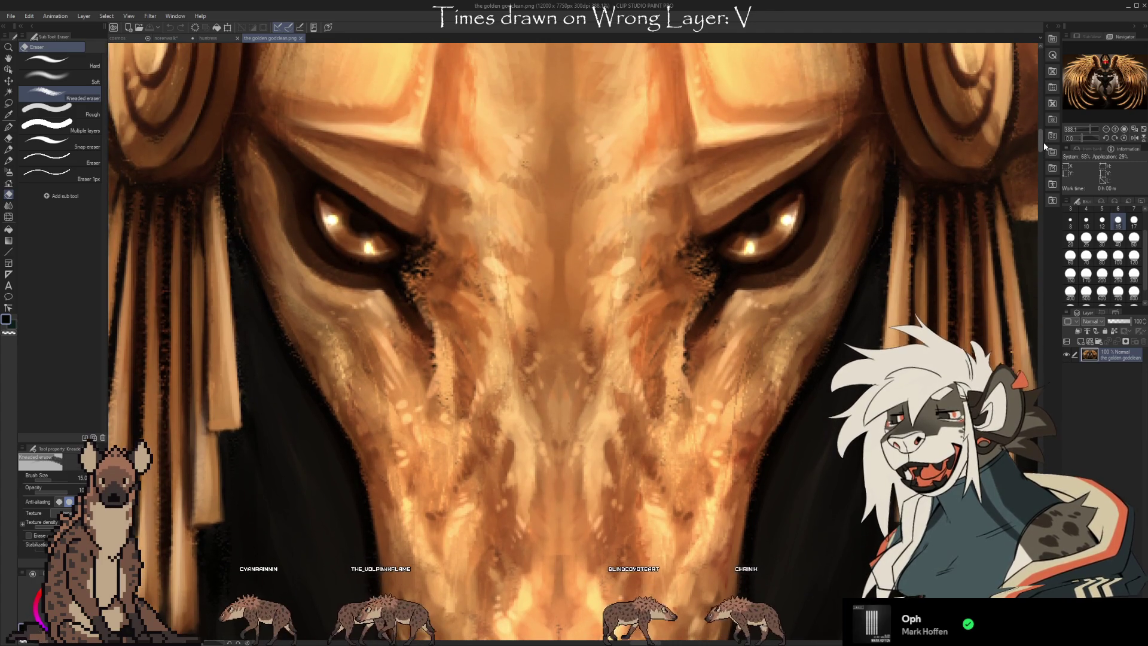
scroll(1044, 146, "down", 1)
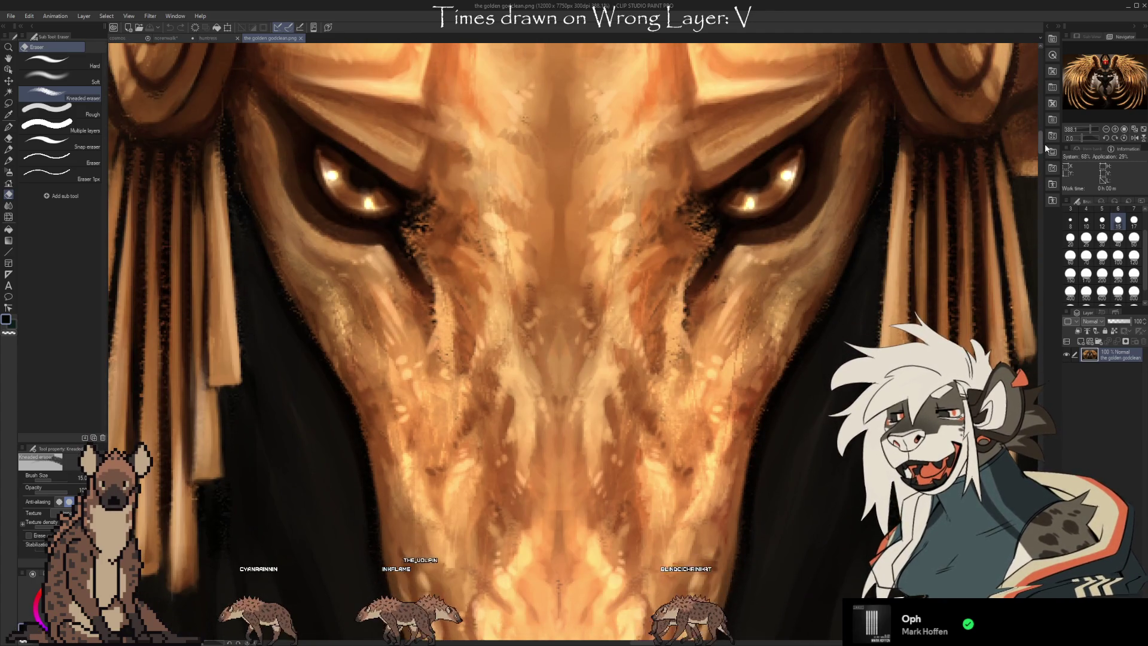
scroll(577, 212, "down", 5)
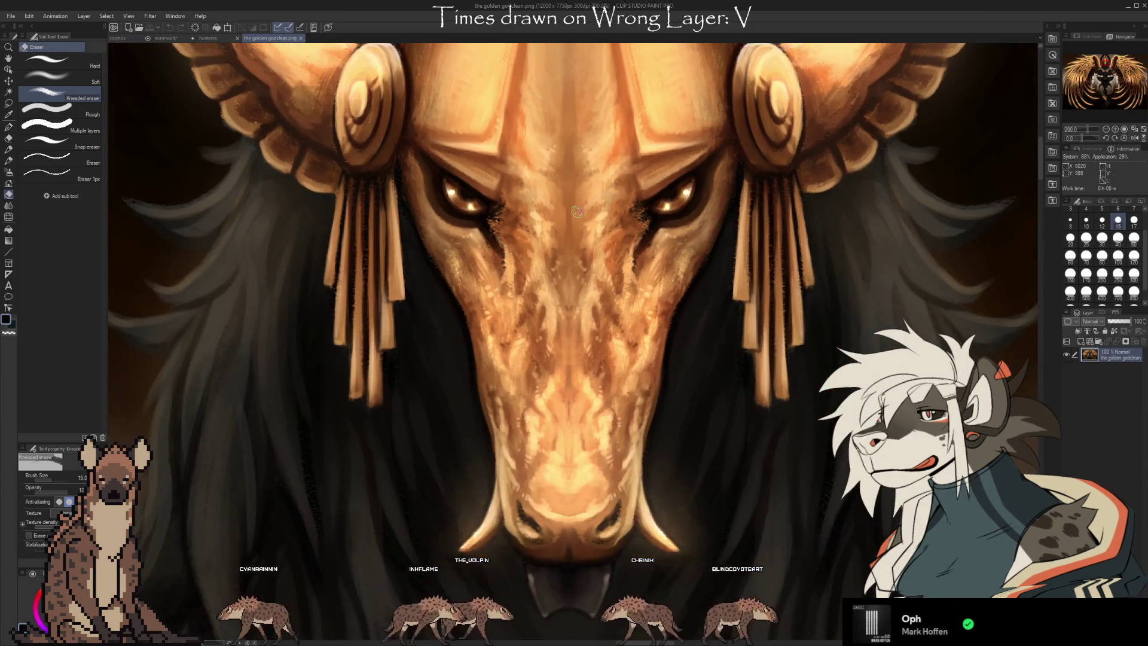
scroll(577, 211, "down", 5)
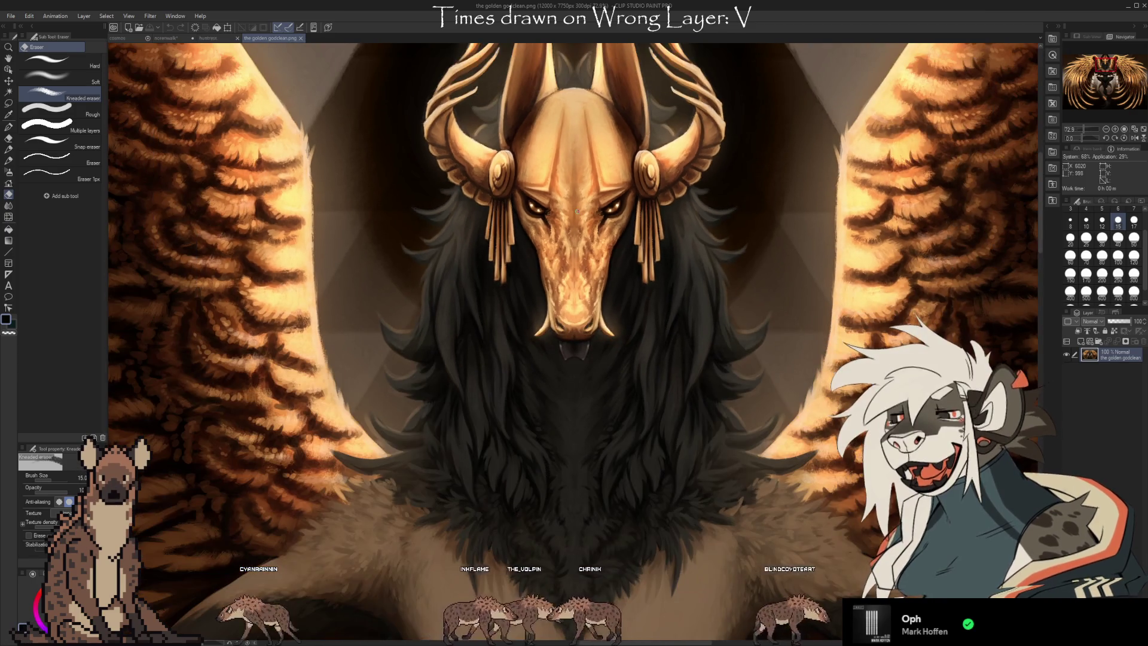
scroll(568, 123, "up", 2)
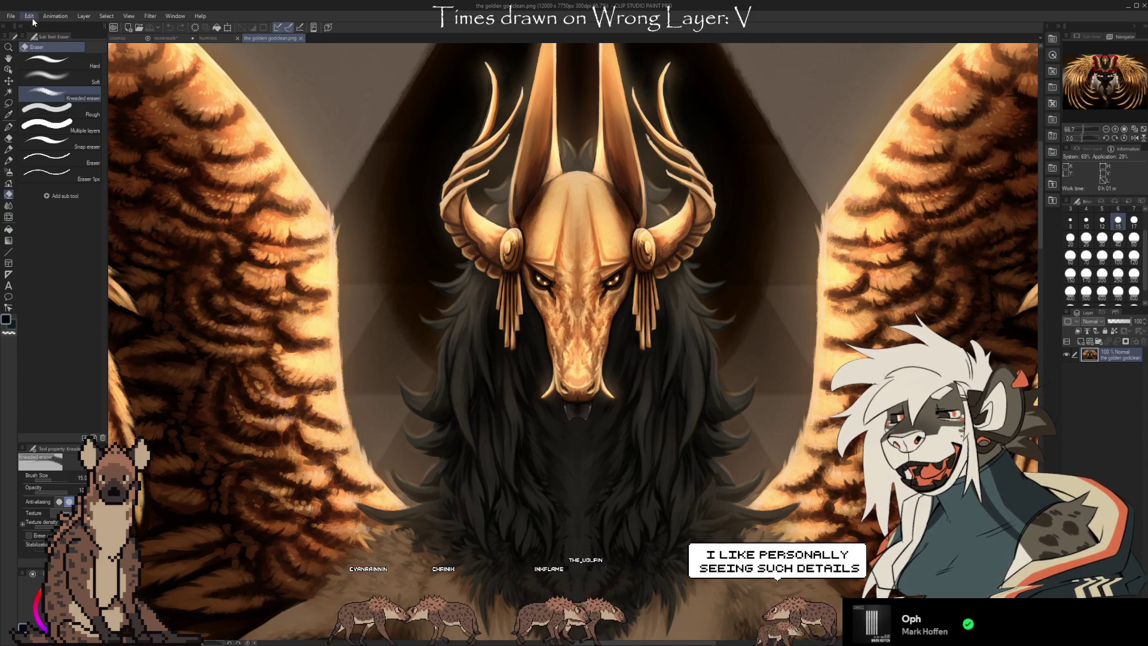
Rotate the canvas view so the painting lies sideways.
key("alt")
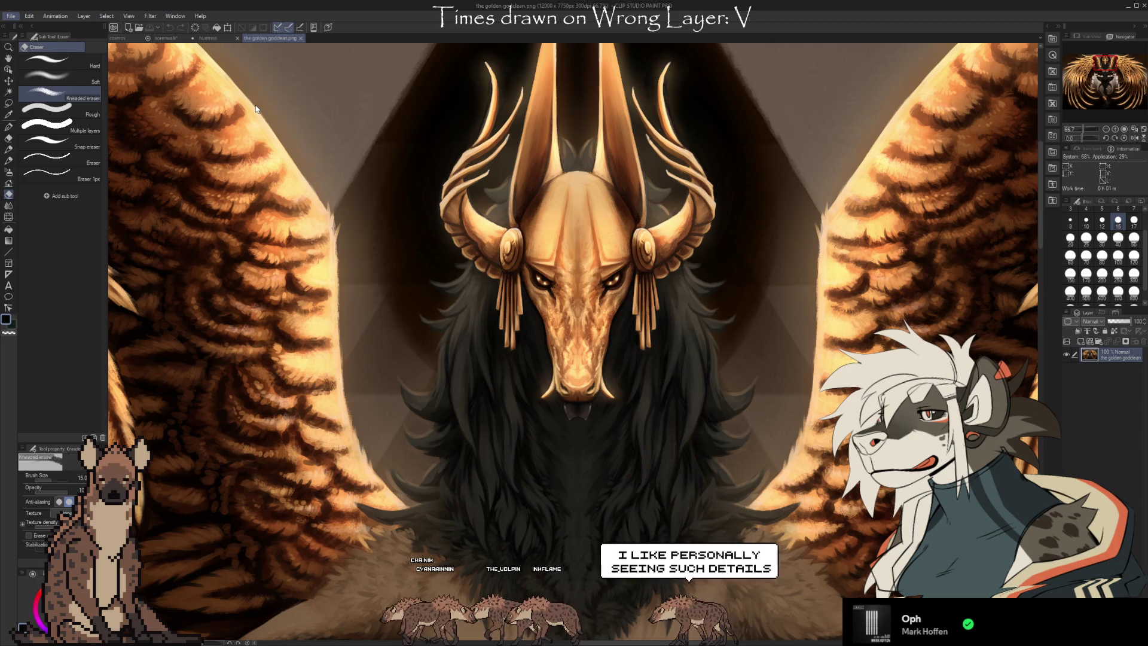
key("alt")
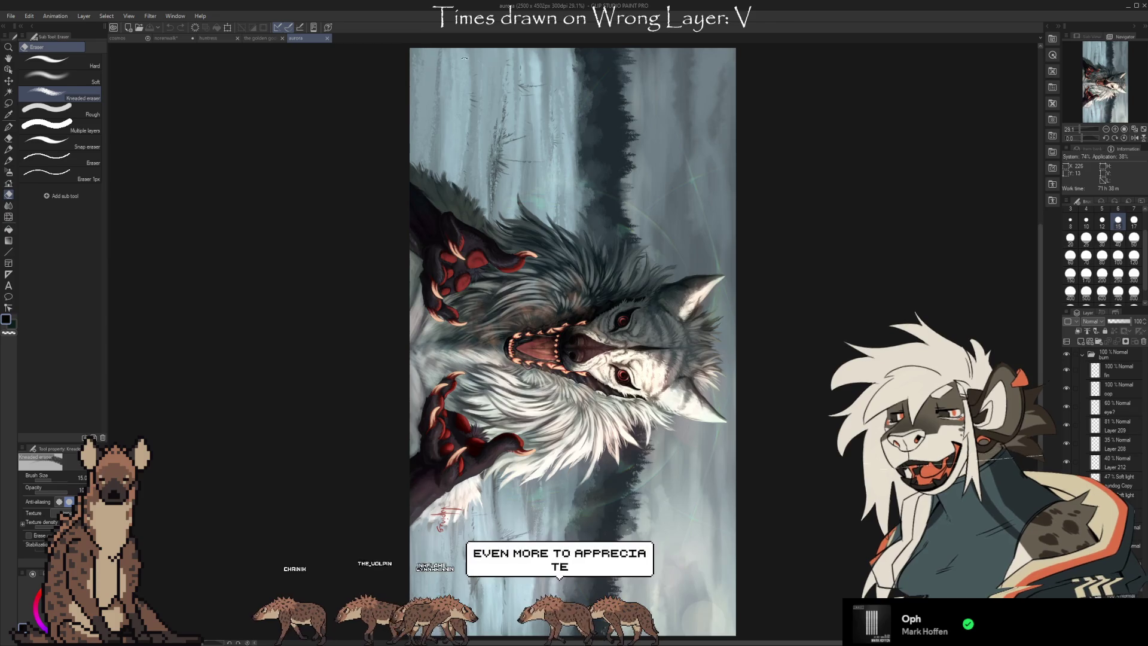
mouse_move(255, 104)
left_mouse_down()
mouse_move(308, 295)
mouse_move(387, 391)
mouse_move(450, 385)
left_mouse_up()
Zoom in and out over the wolf's eyes, neck fur and muzzle, then switch to the golden god painting.
scroll(626, 353, "up", 5)
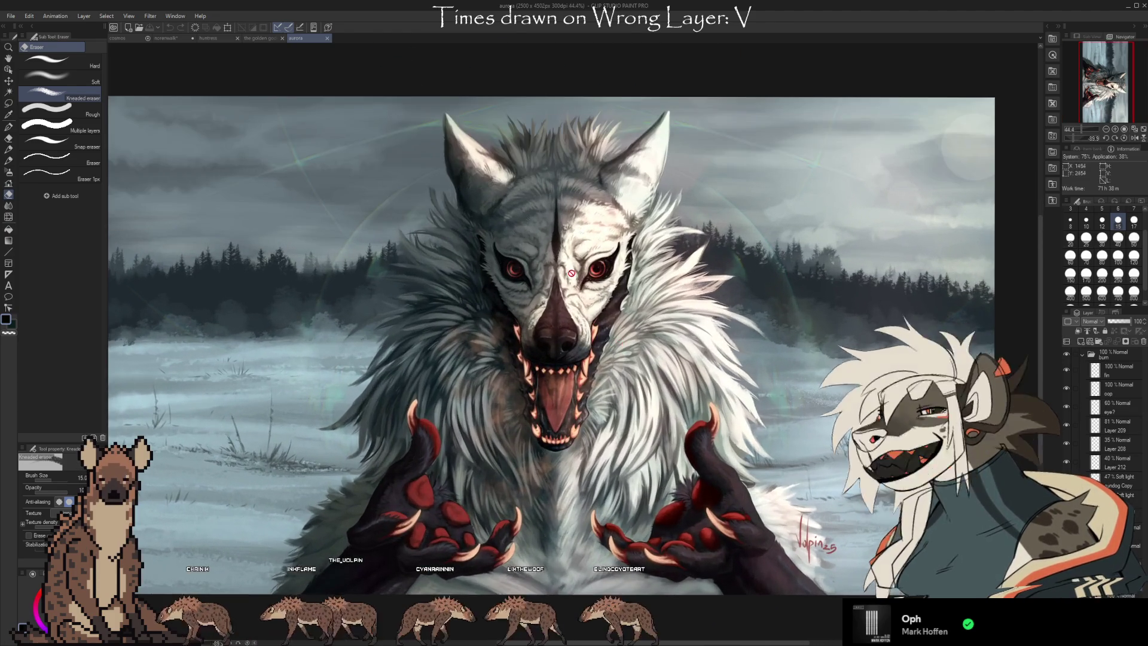
scroll(564, 271, "up", 8)
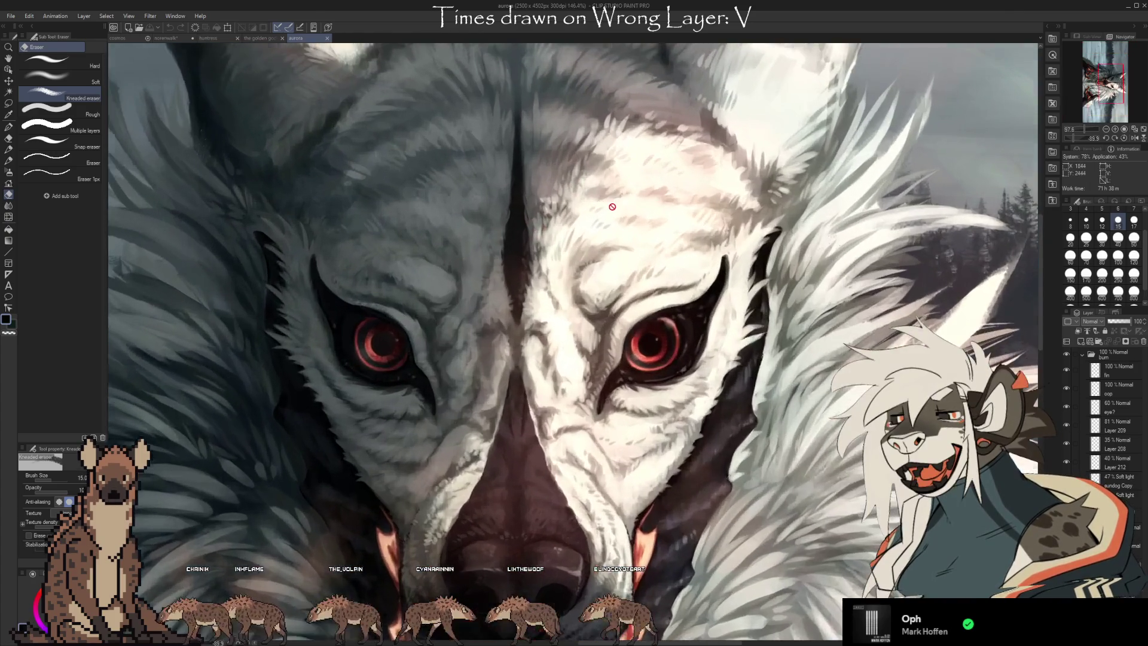
scroll(389, 230, "up", 4)
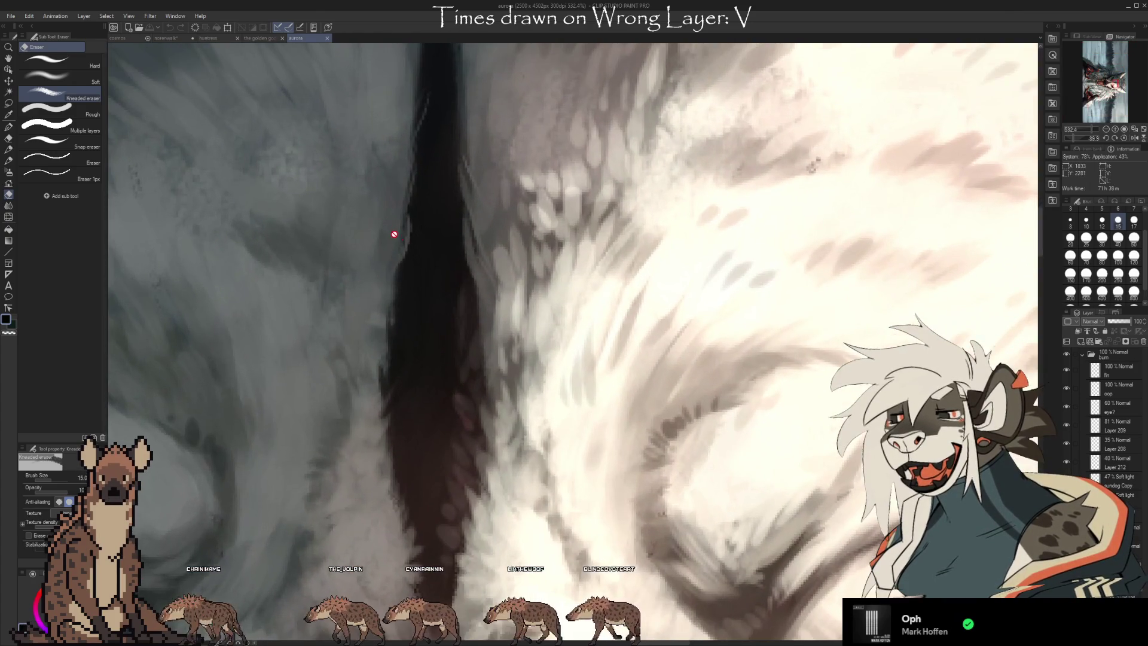
scroll(446, 246, "down", 7)
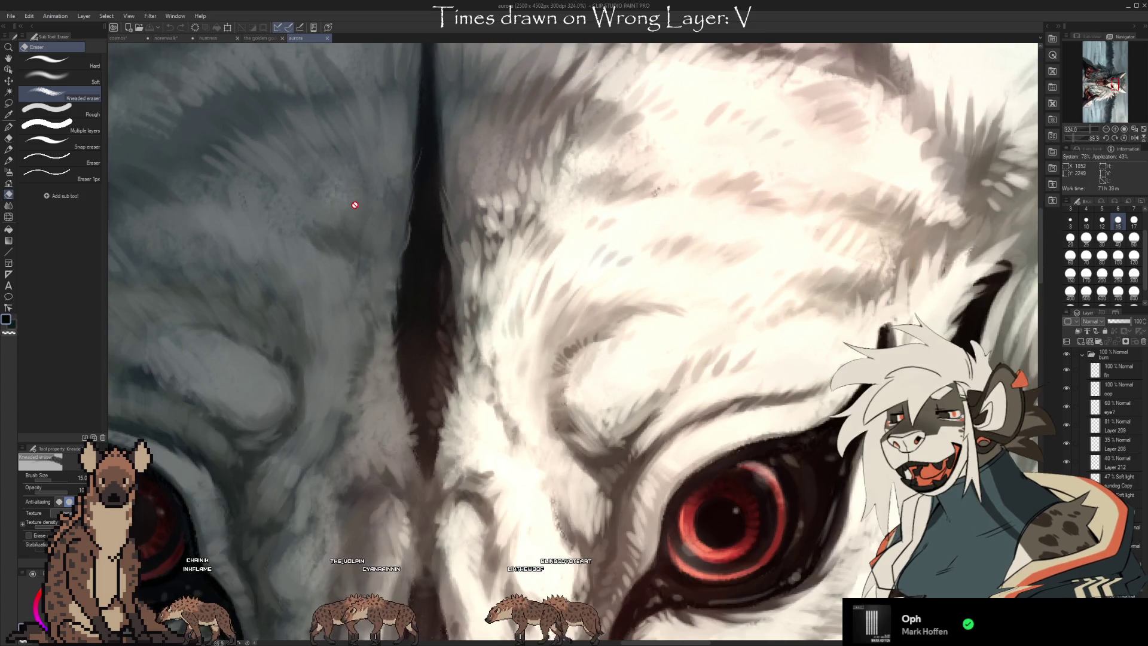
scroll(590, 447, "up", 5)
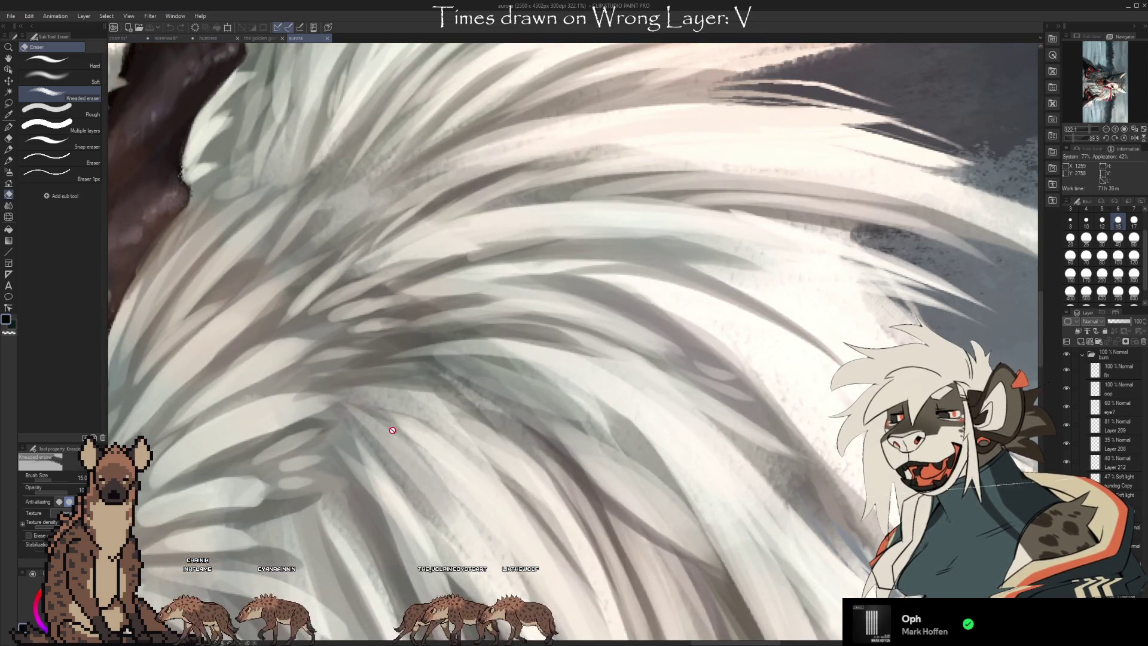
scroll(479, 484, "up", 1)
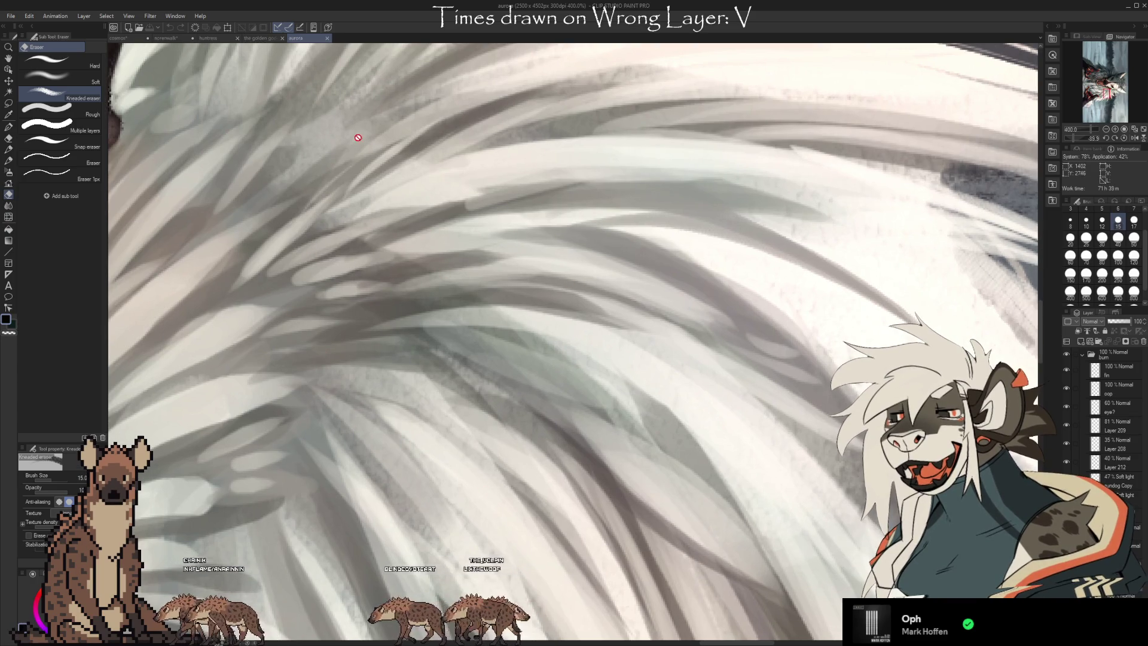
scroll(355, 515, "down", 7)
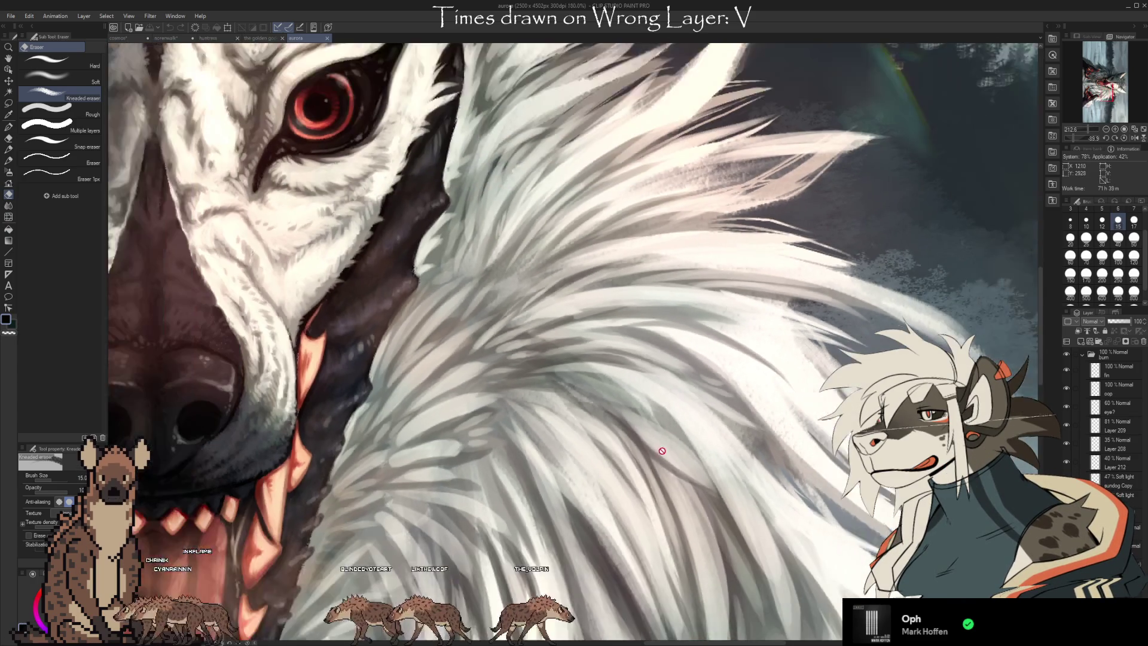
scroll(409, 239, "up", 6)
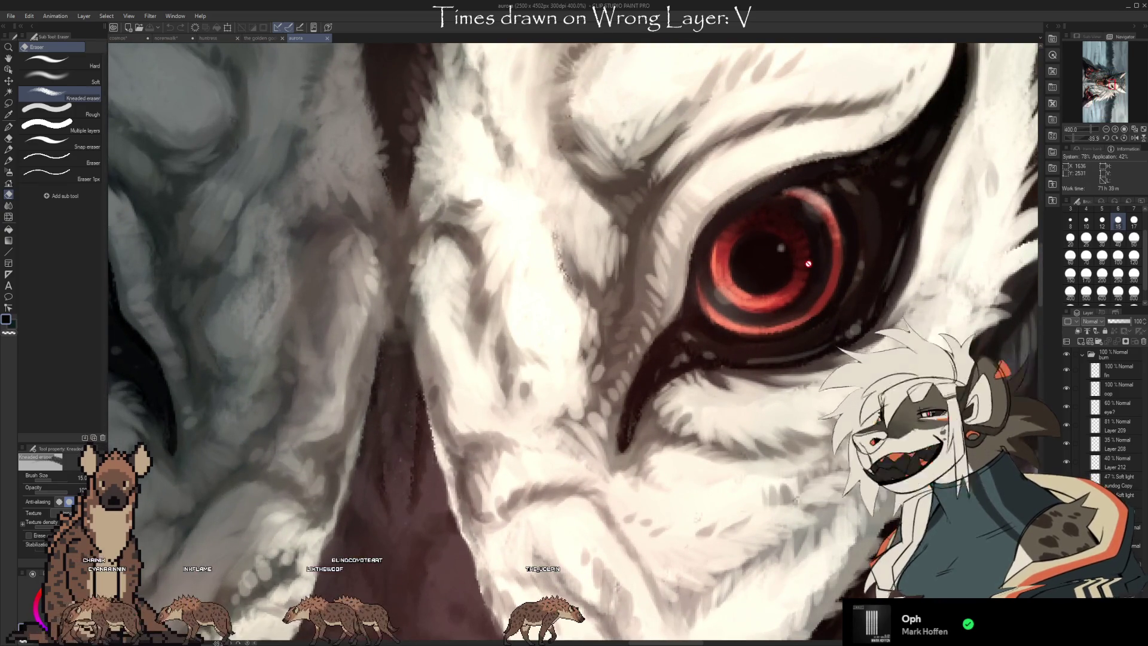
scroll(808, 264, "up", 3)
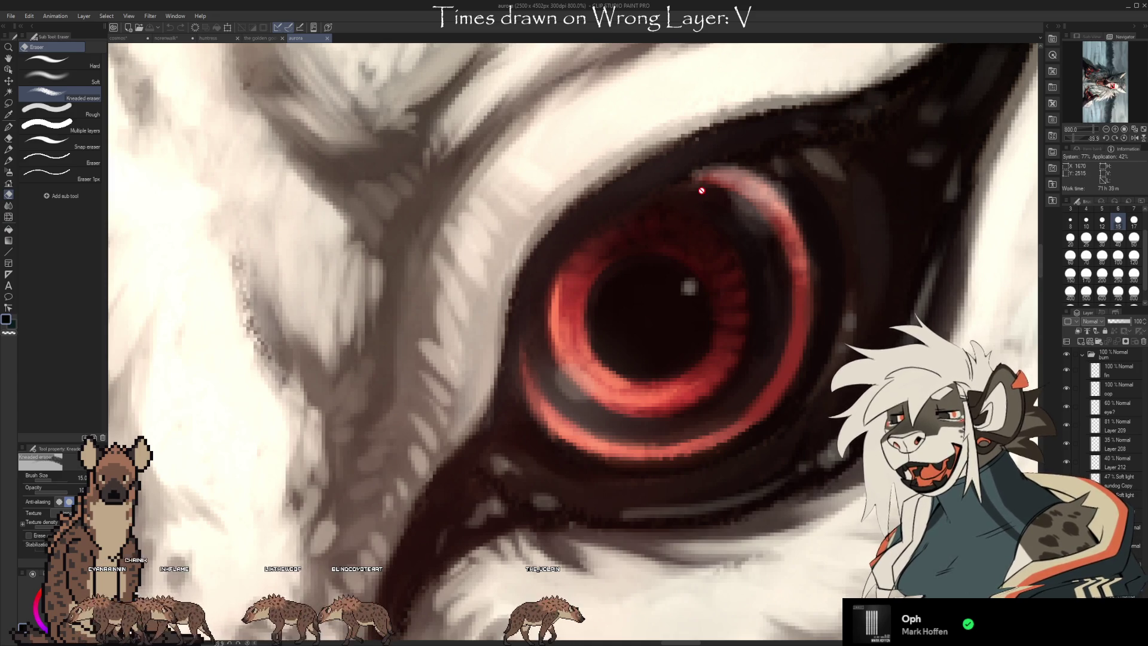
scroll(815, 150, "down", 5)
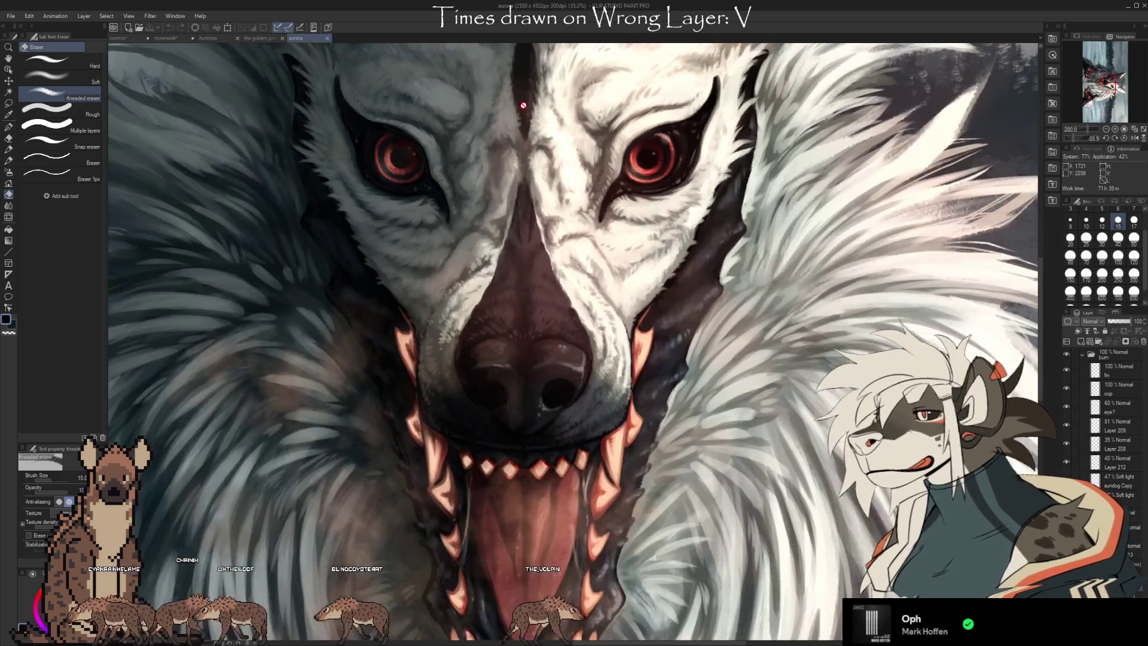
scroll(508, 443, "up", 2)
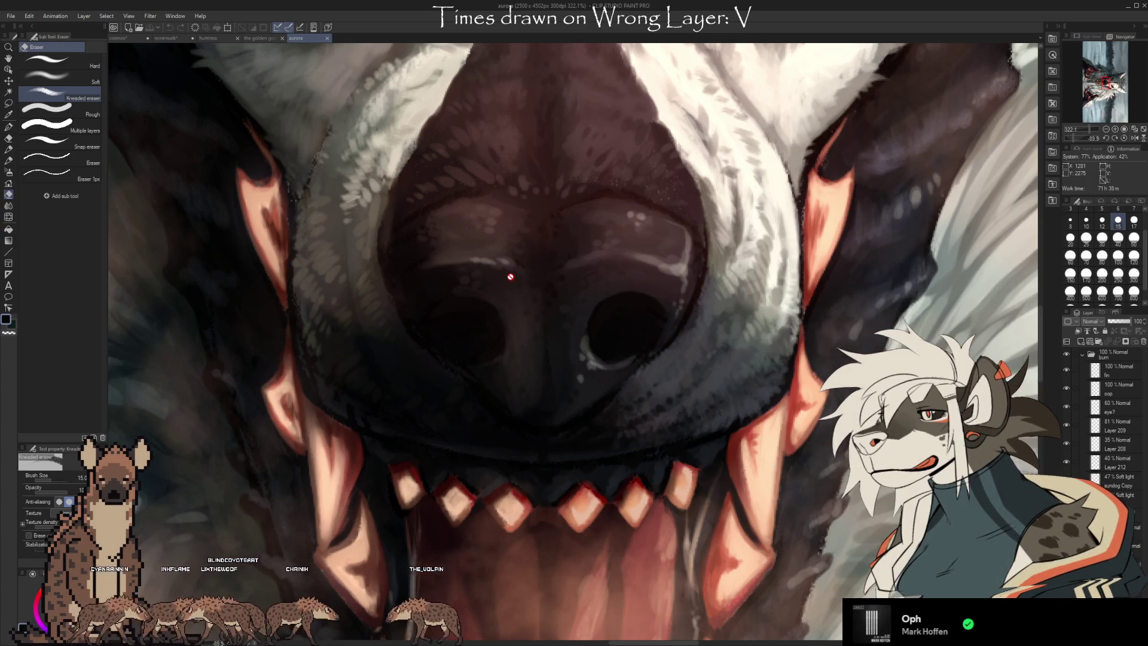
scroll(531, 262, "down", 4)
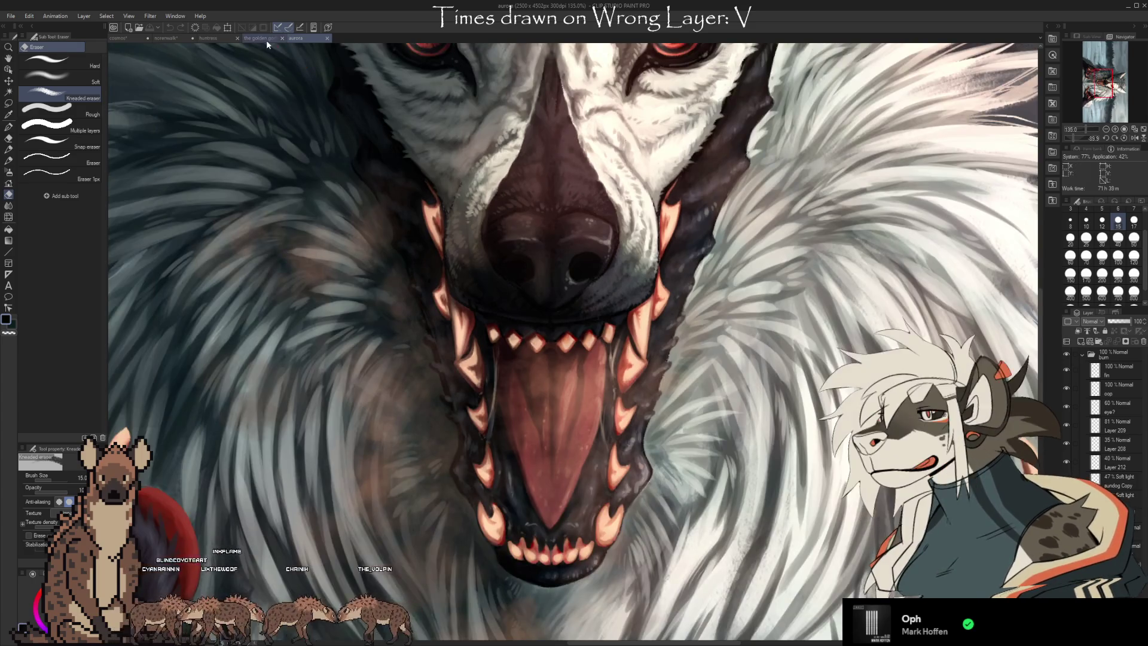
left_click(266, 38)
scroll(620, 380, "up", 6)
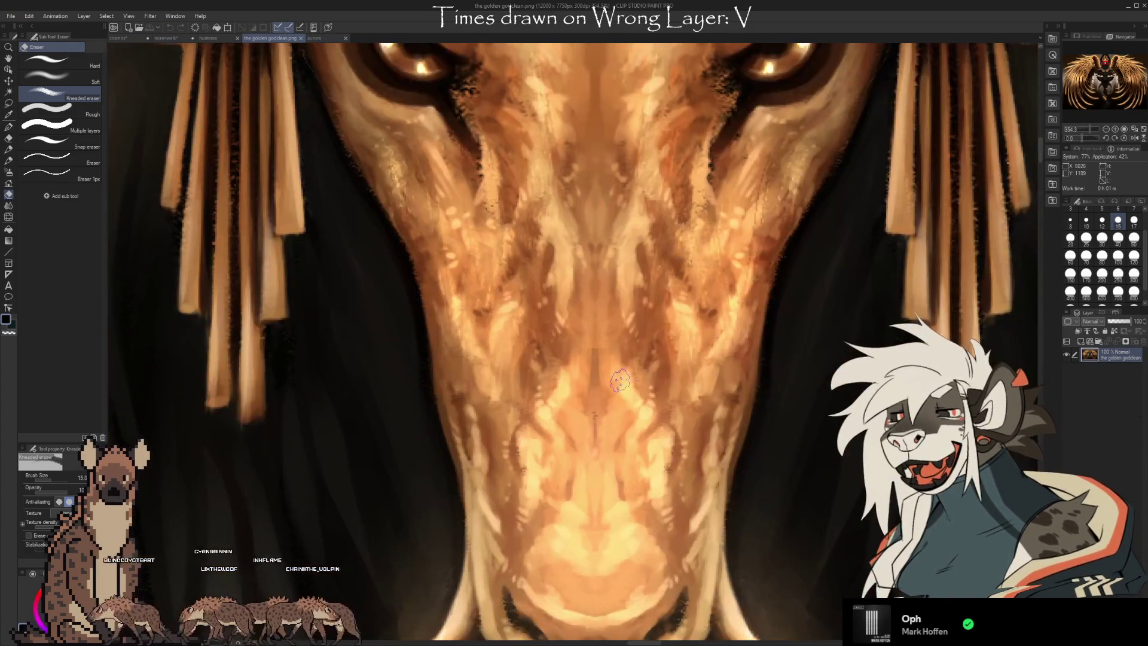
Zoom in and out to inspect the golden god painting.
scroll(621, 380, "up", 2)
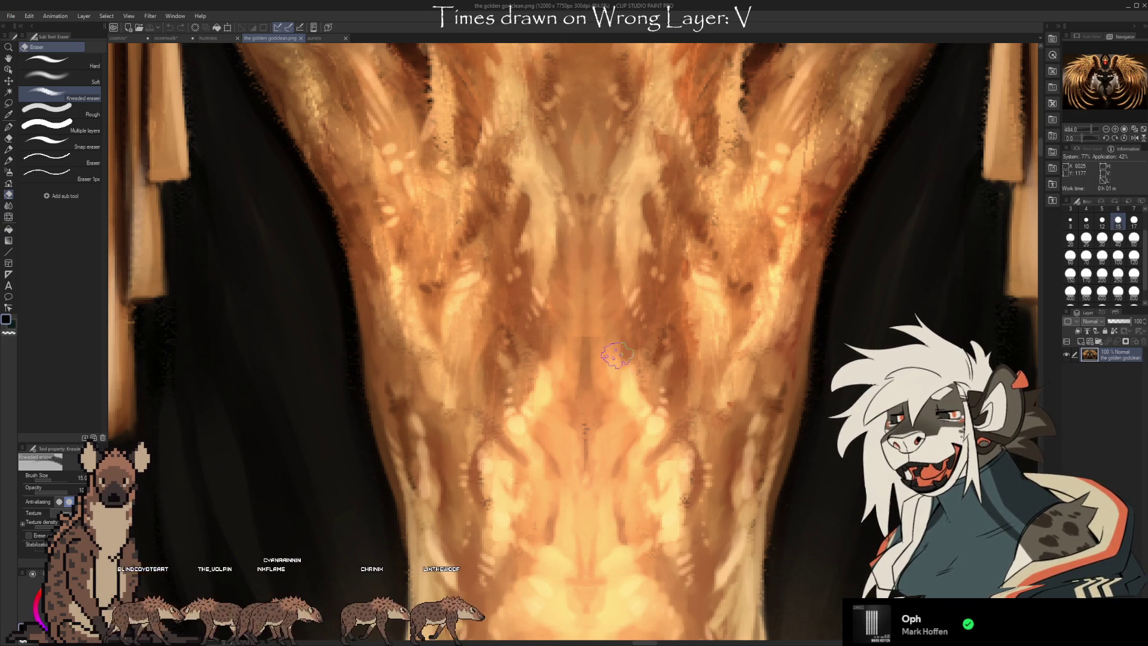
scroll(663, 367, "down", 4)
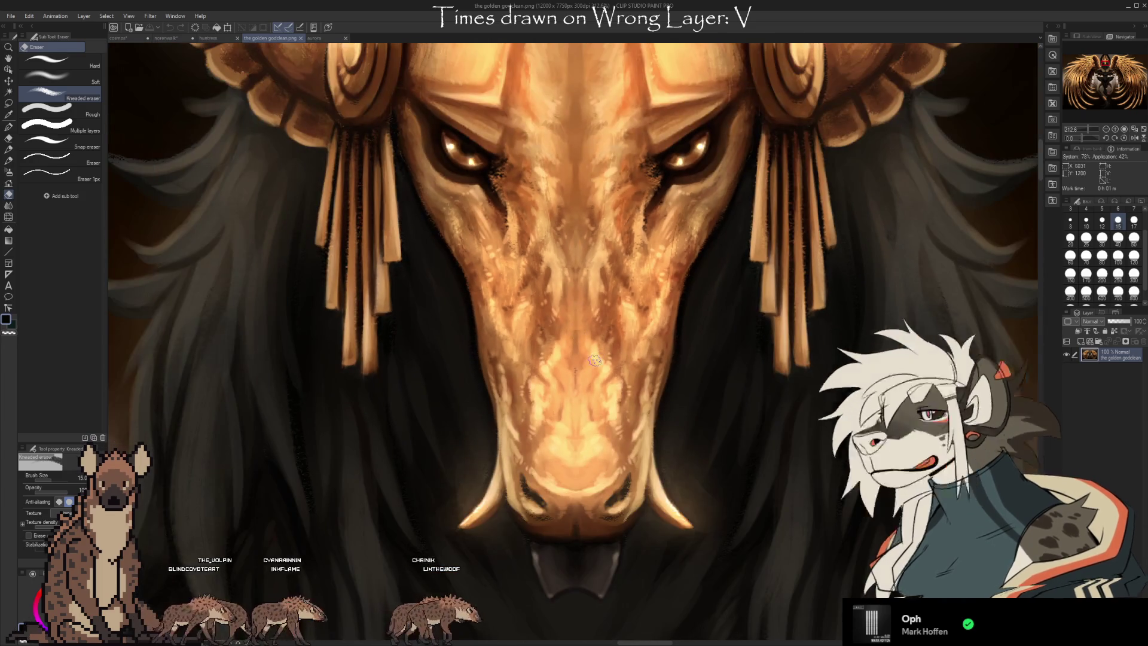
scroll(594, 360, "down", 5)
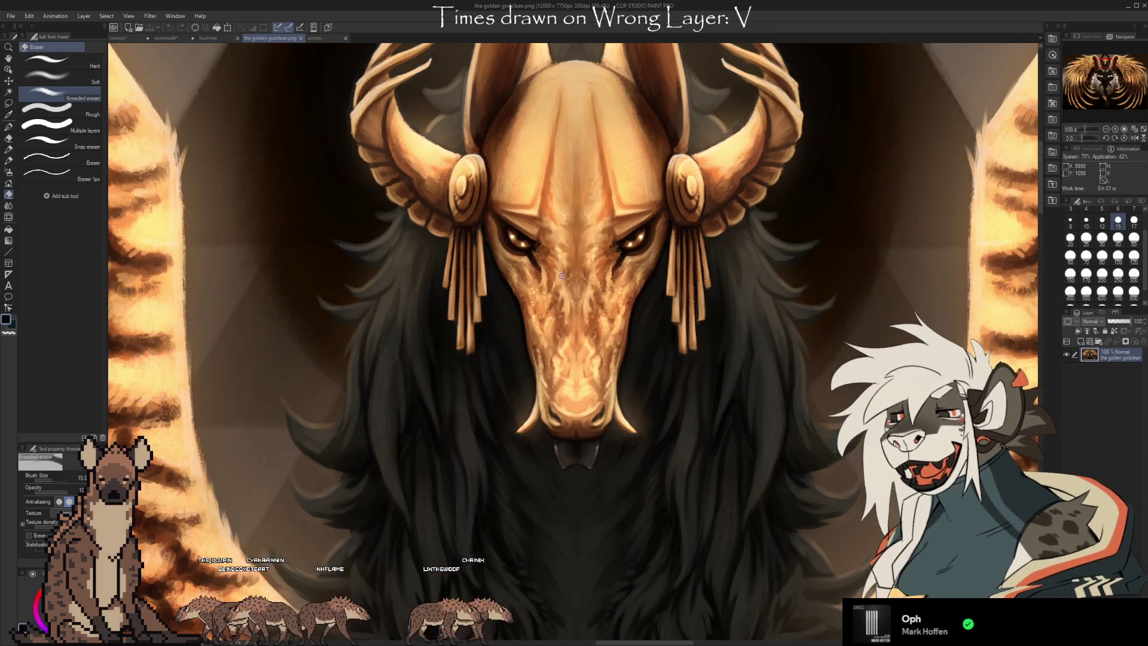
scroll(563, 276, "down", 4)
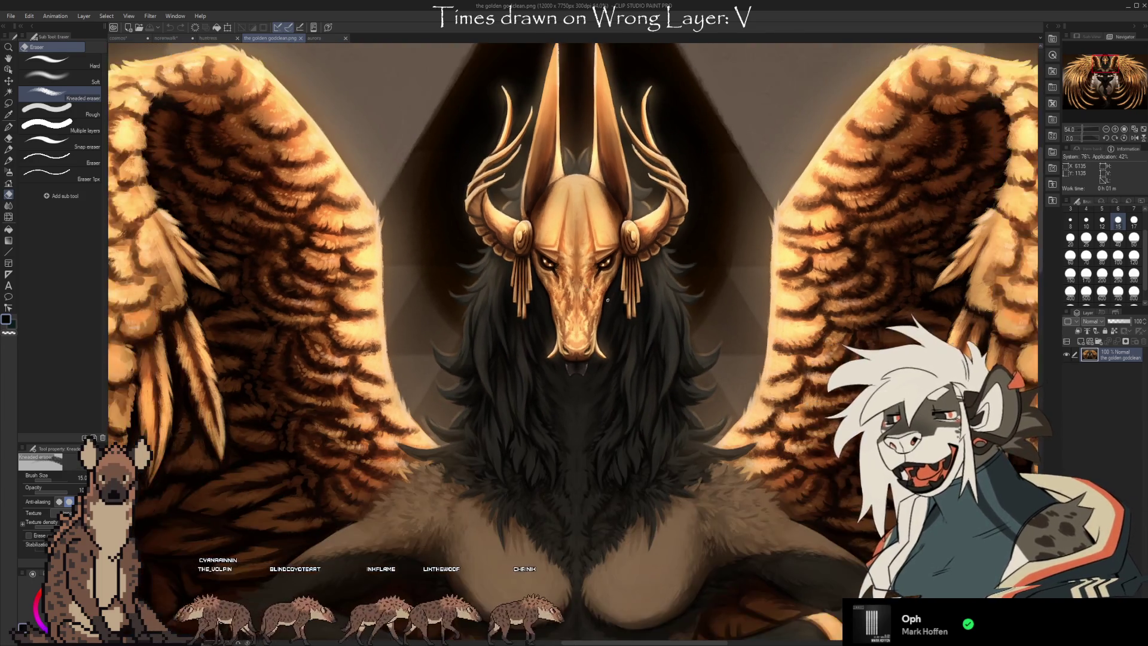
scroll(578, 251, "up", 4)
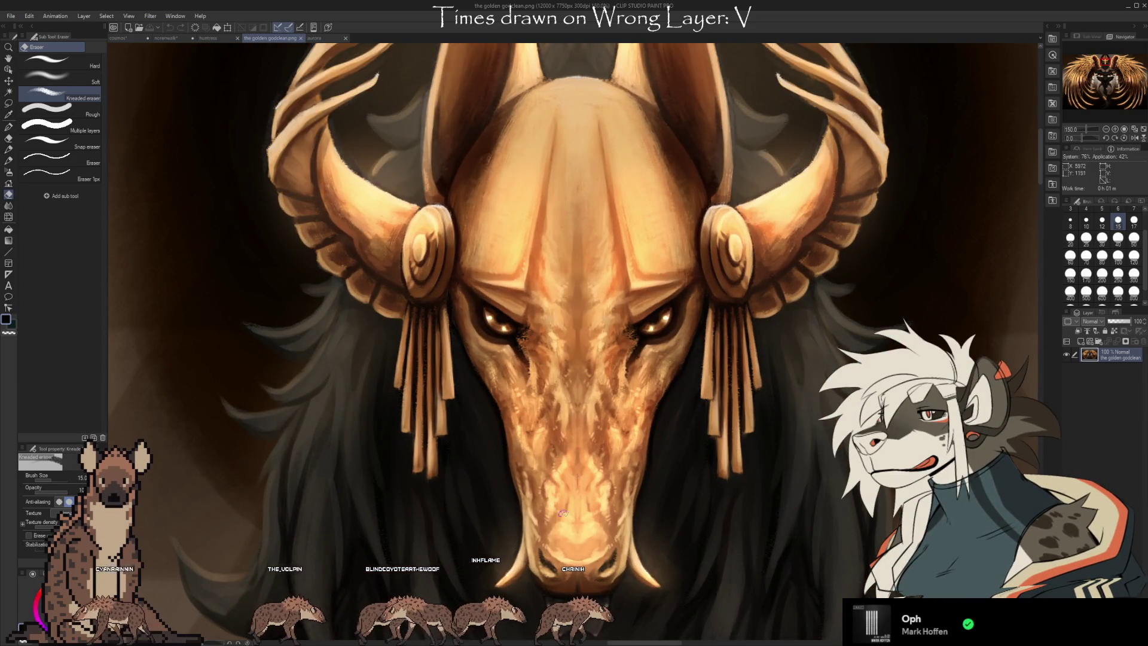
scroll(557, 518, "up", 1)
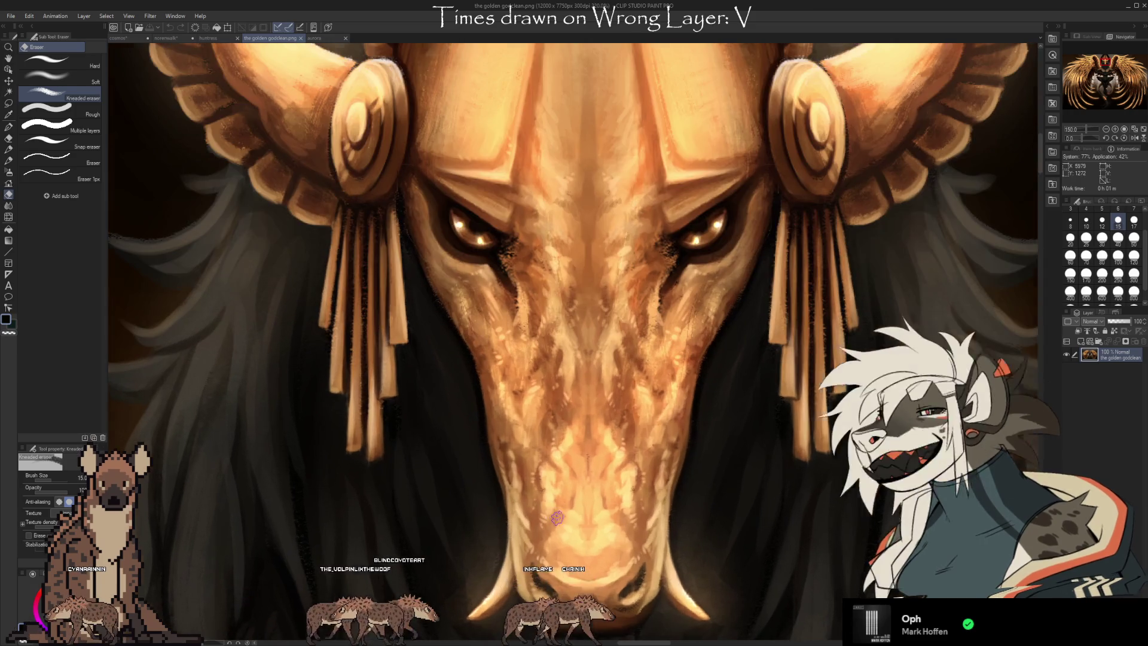
scroll(648, 427, "up", 2)
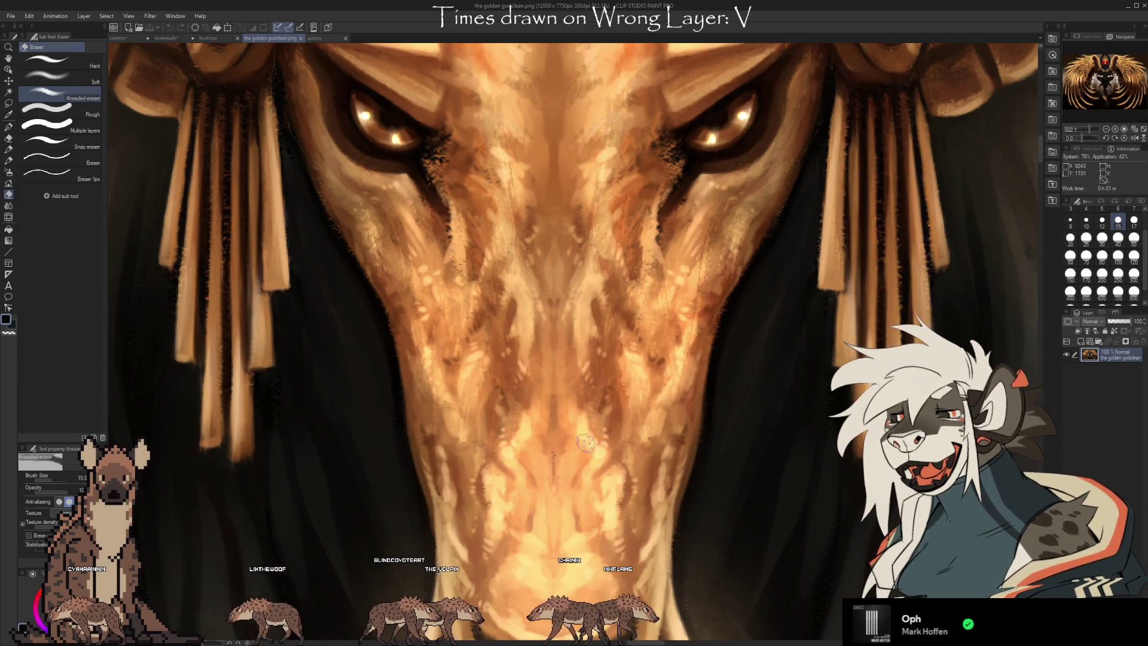
scroll(537, 244, "down", 3)
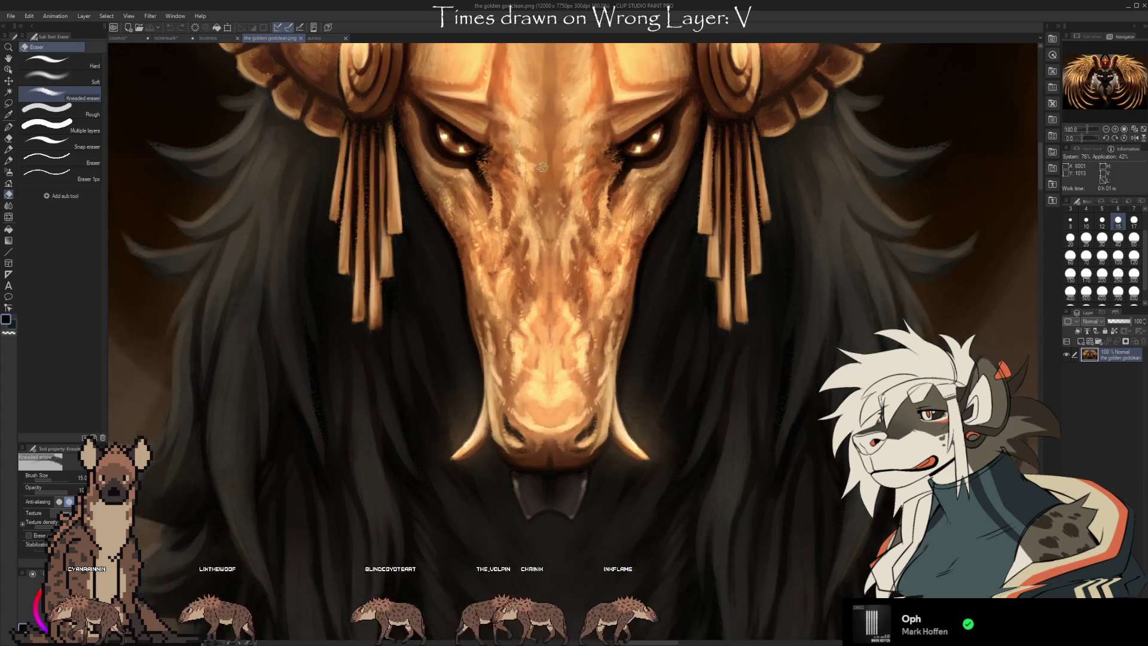
scroll(516, 274, "down", 3)
scroll(516, 273, "down", 5)
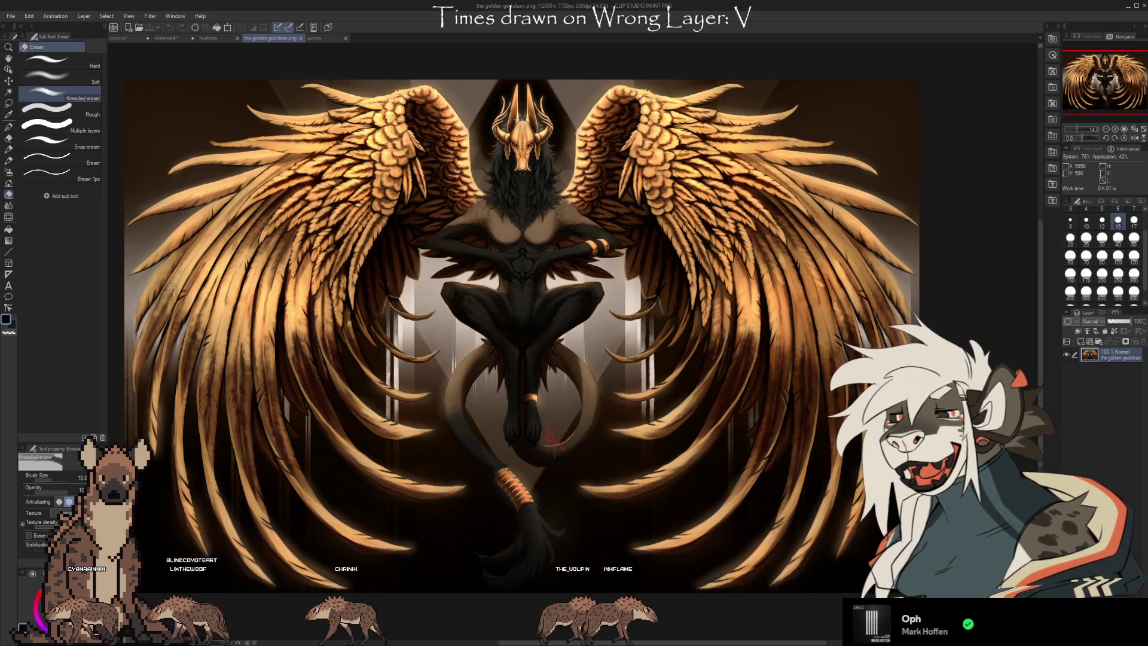
scroll(516, 139, "up", 1)
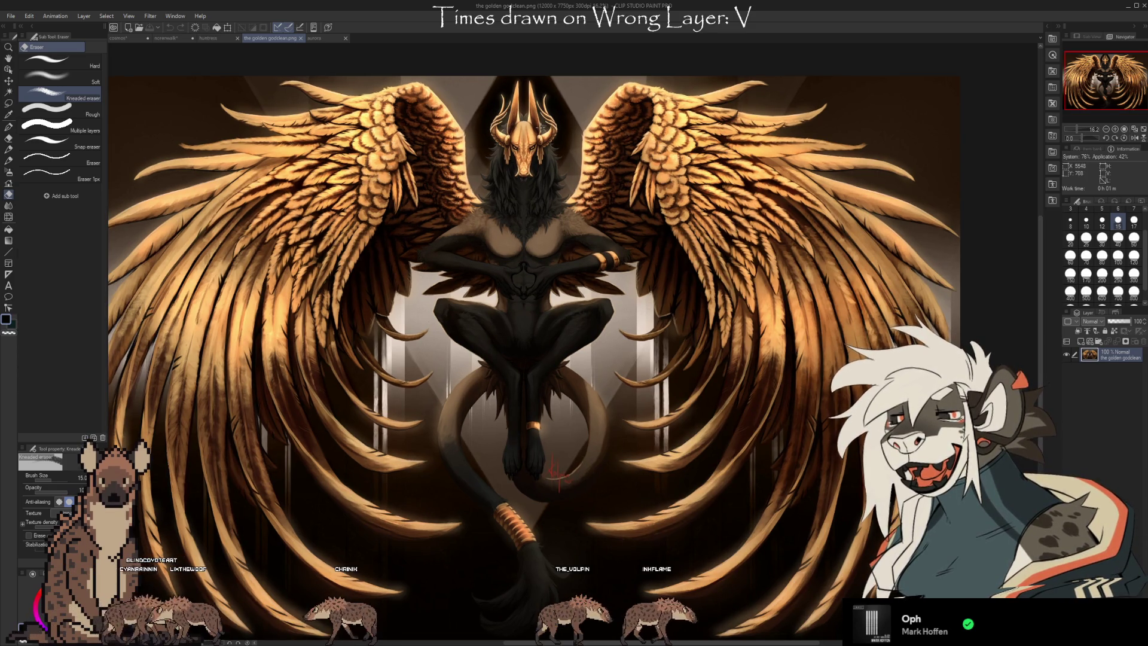
scroll(537, 165, "up", 6)
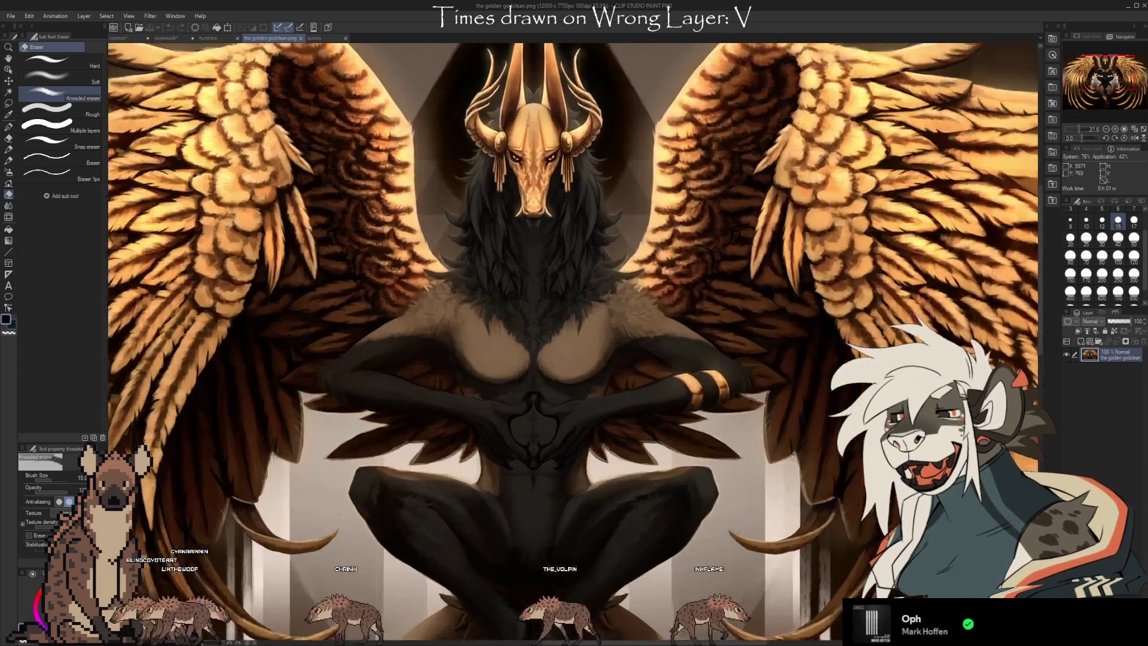
scroll(537, 166, "up", 5)
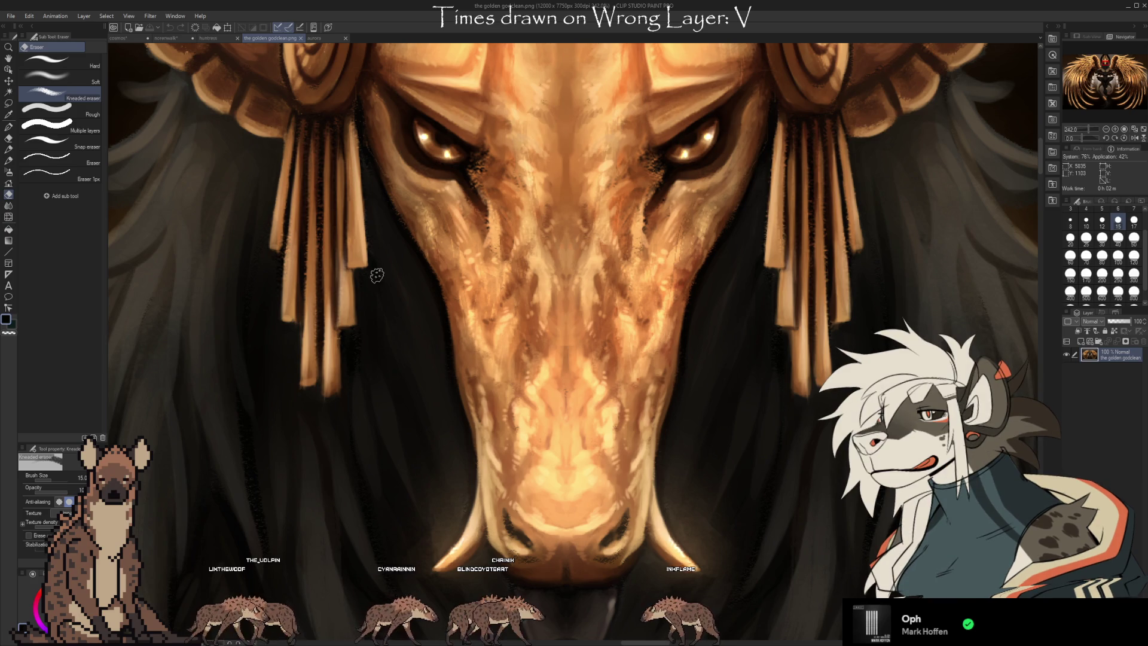
scroll(617, 294, "down", 3)
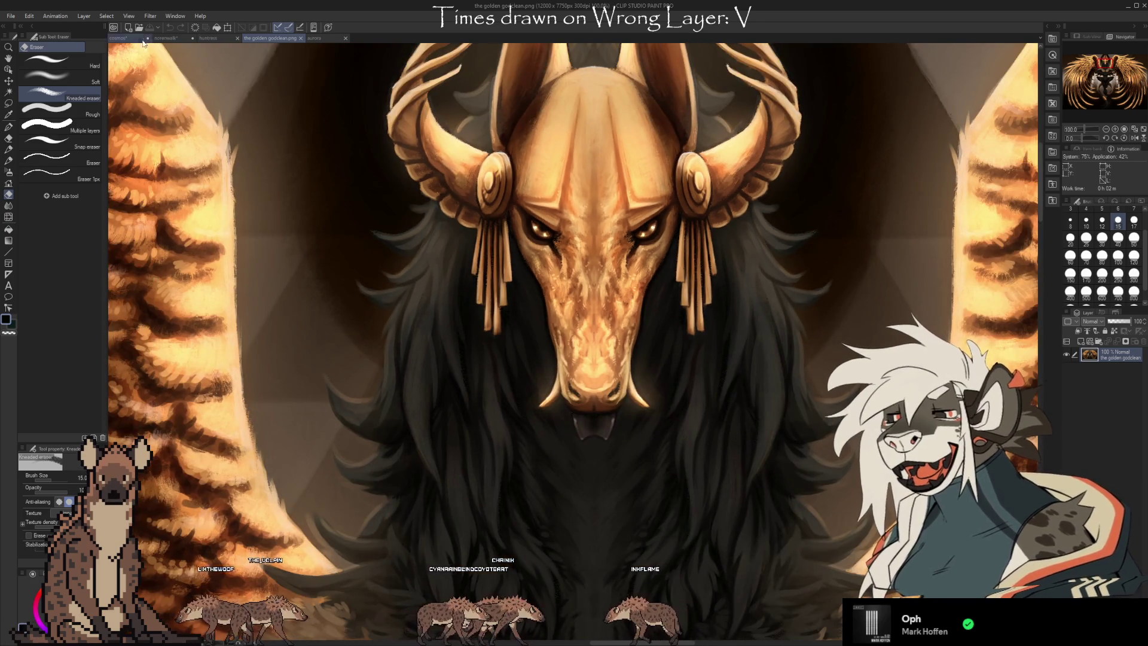
Close the golden god and aurora wolf paintings, then hide the horned creature artwork in the cosmos document.
left_click(299, 37)
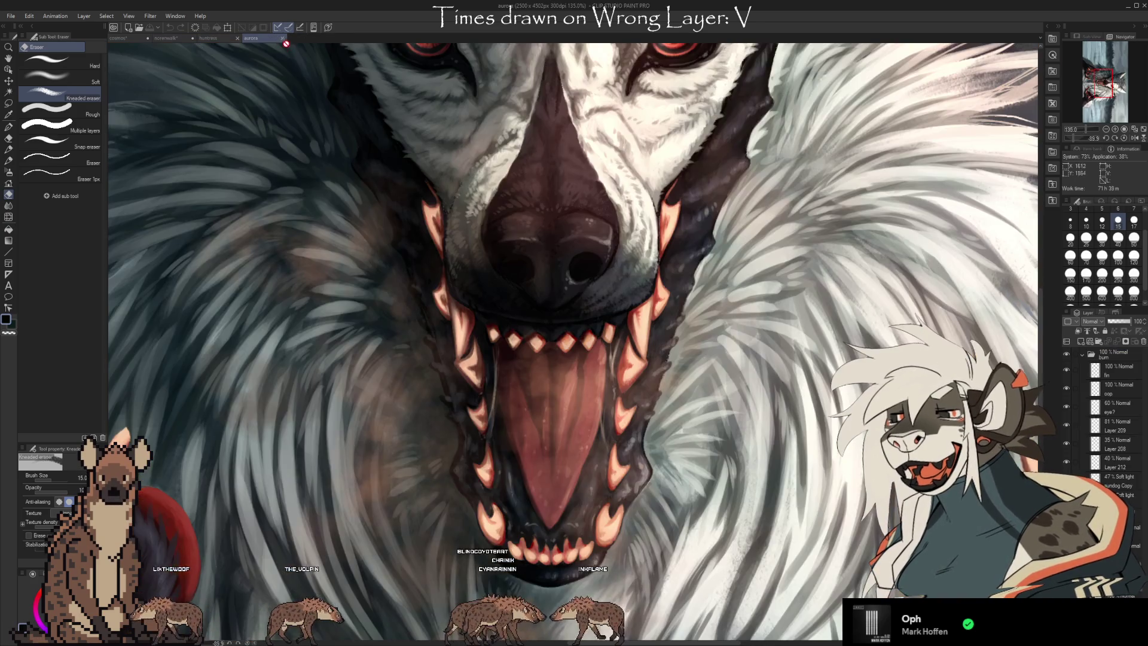
left_click(283, 38)
key("ctrl+Tab")
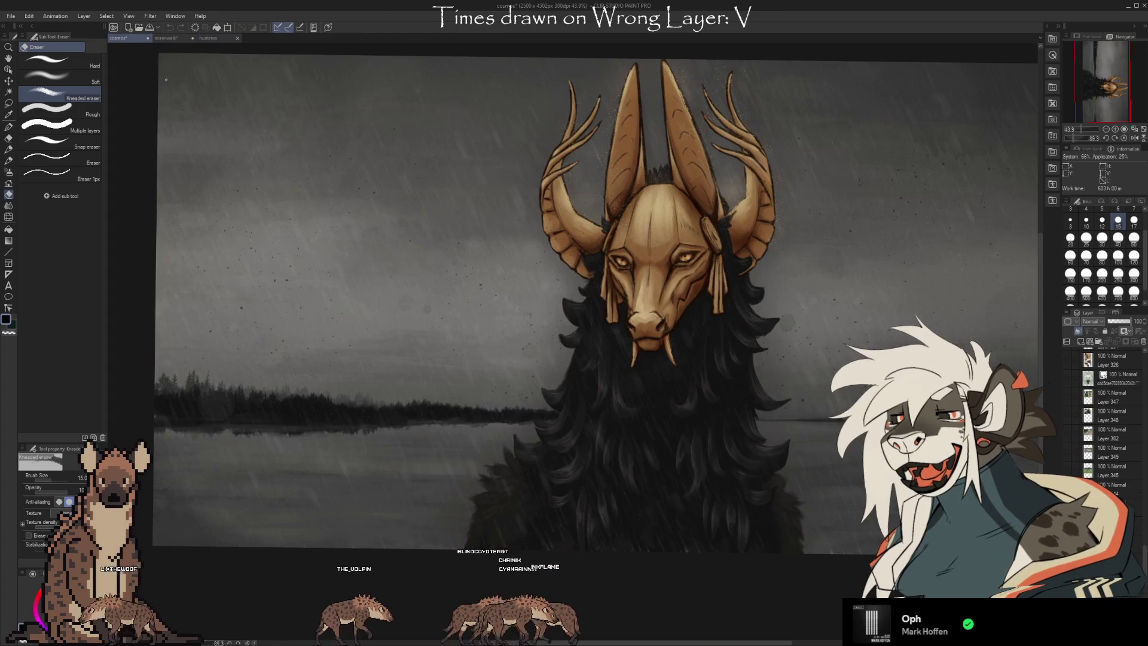
scroll(1069, 415, "up", 5)
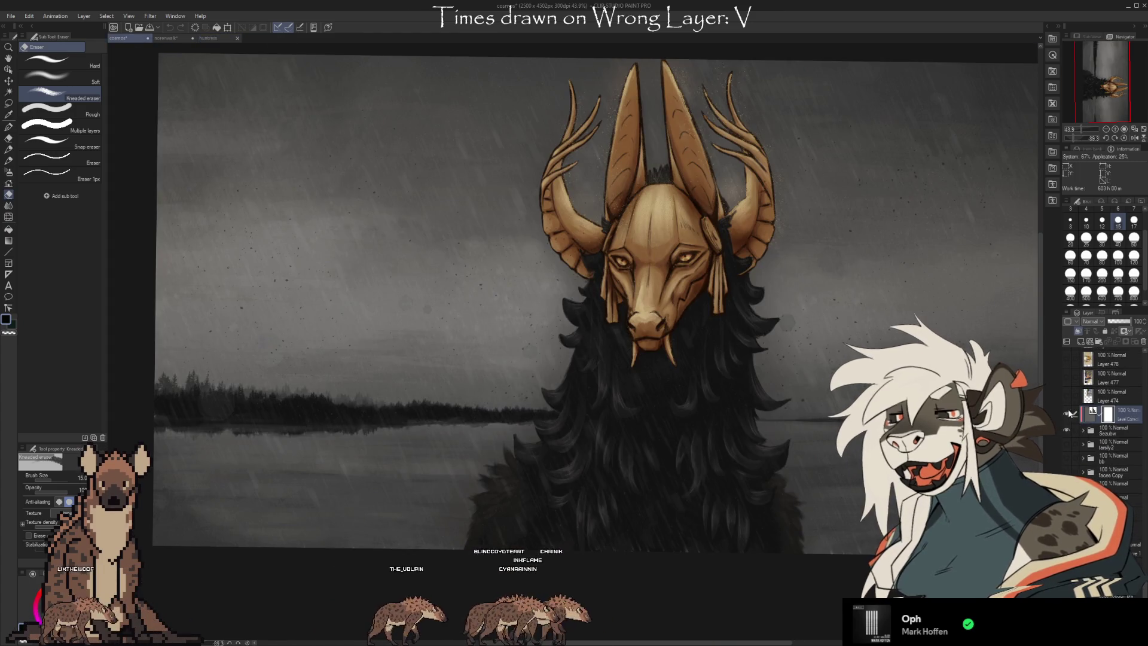
left_click(1066, 430)
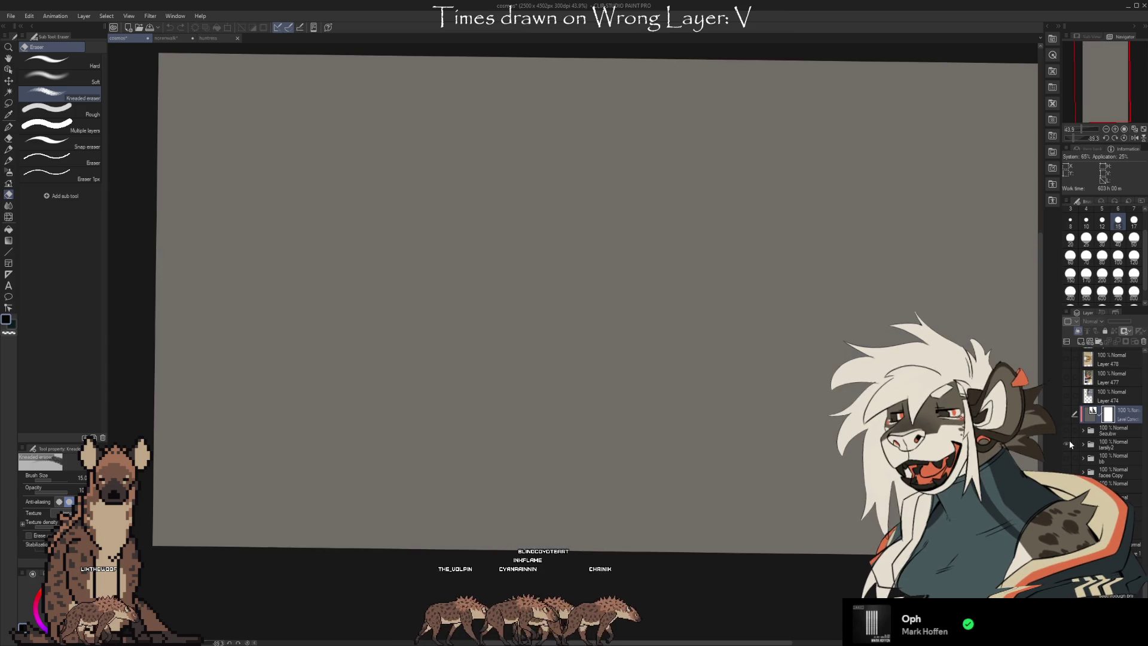
Show the tarsily2 purple creature portrait and straighten the view to fit the whole canvas.
left_click(1066, 444)
scroll(1107, 419, "down", 5)
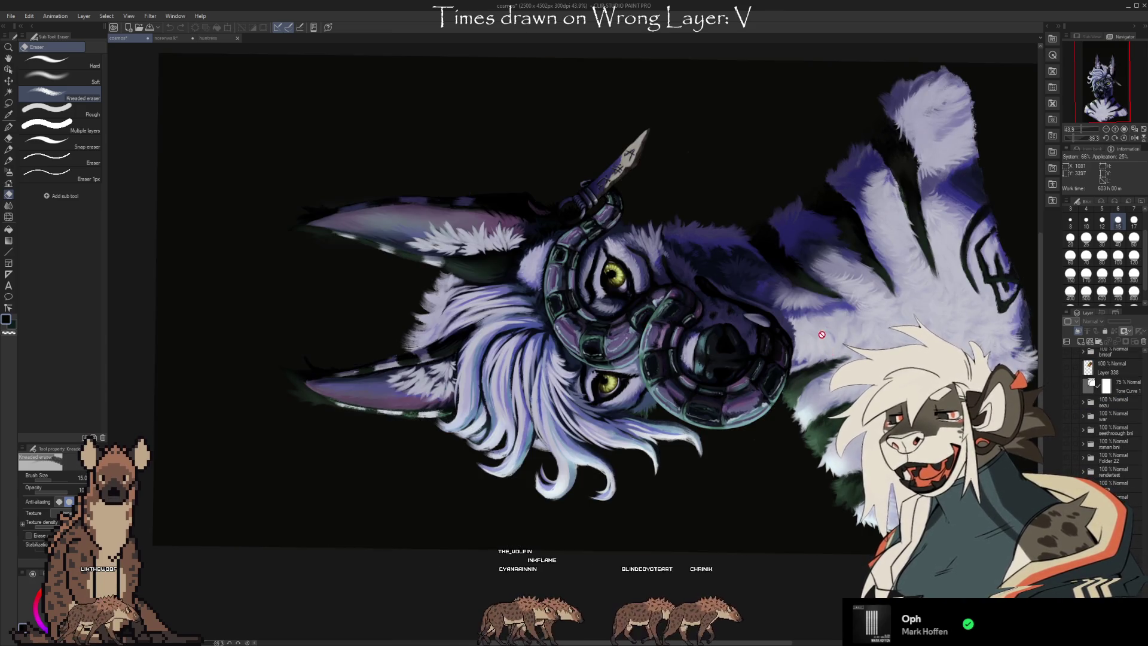
mouse_move(688, 152)
left_mouse_down()
mouse_move(627, 476)
mouse_move(597, 138)
left_mouse_up()
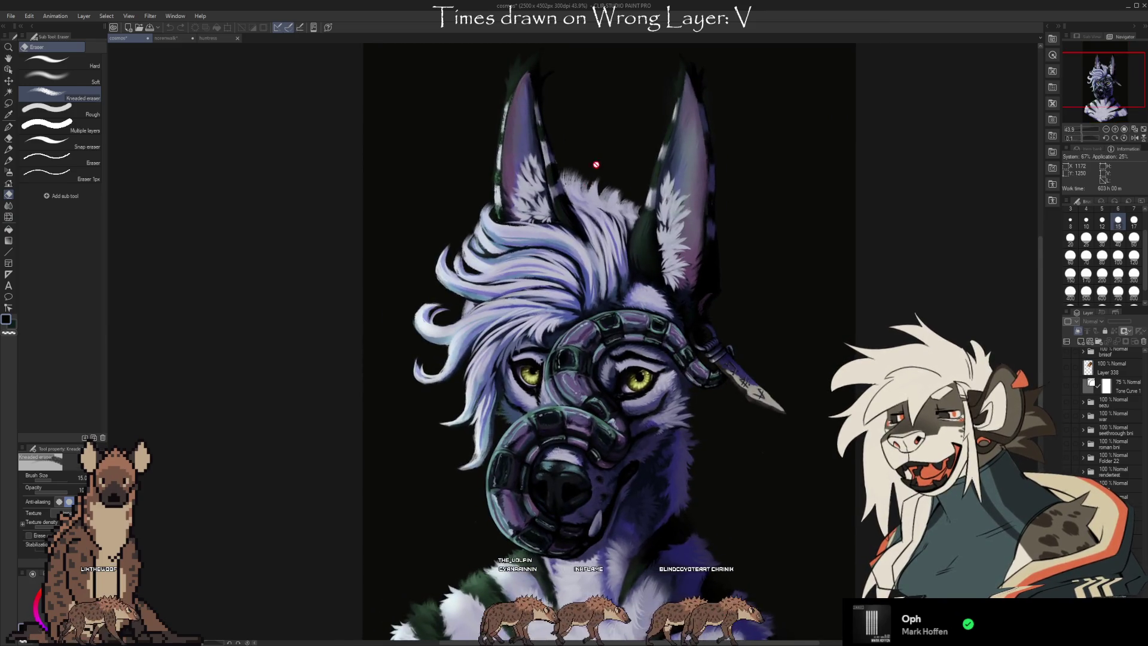
key("ctrl+0")
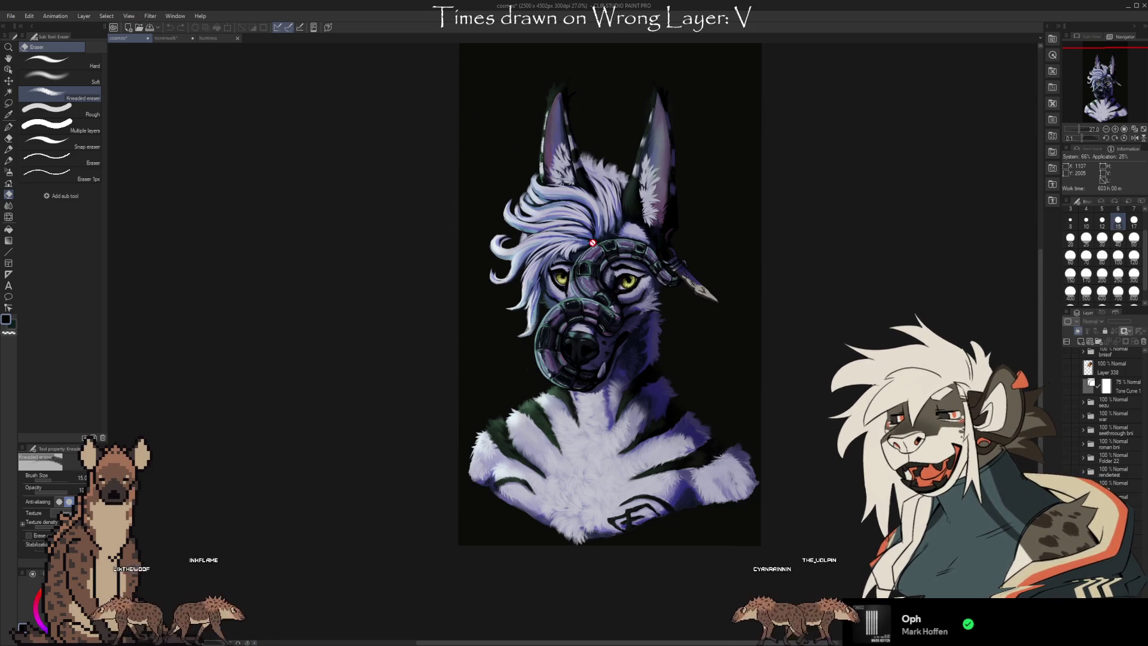
Zoom in and out around the creature's coiled green muzzle mask.
scroll(593, 242, "up", 5)
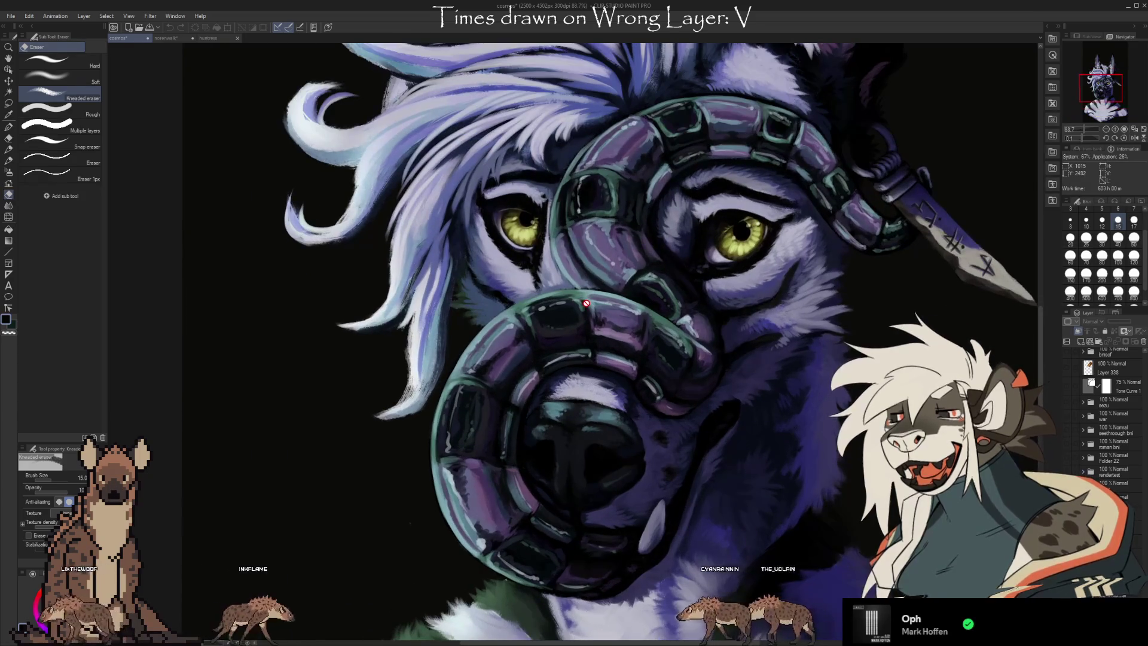
scroll(599, 385, "down", 2)
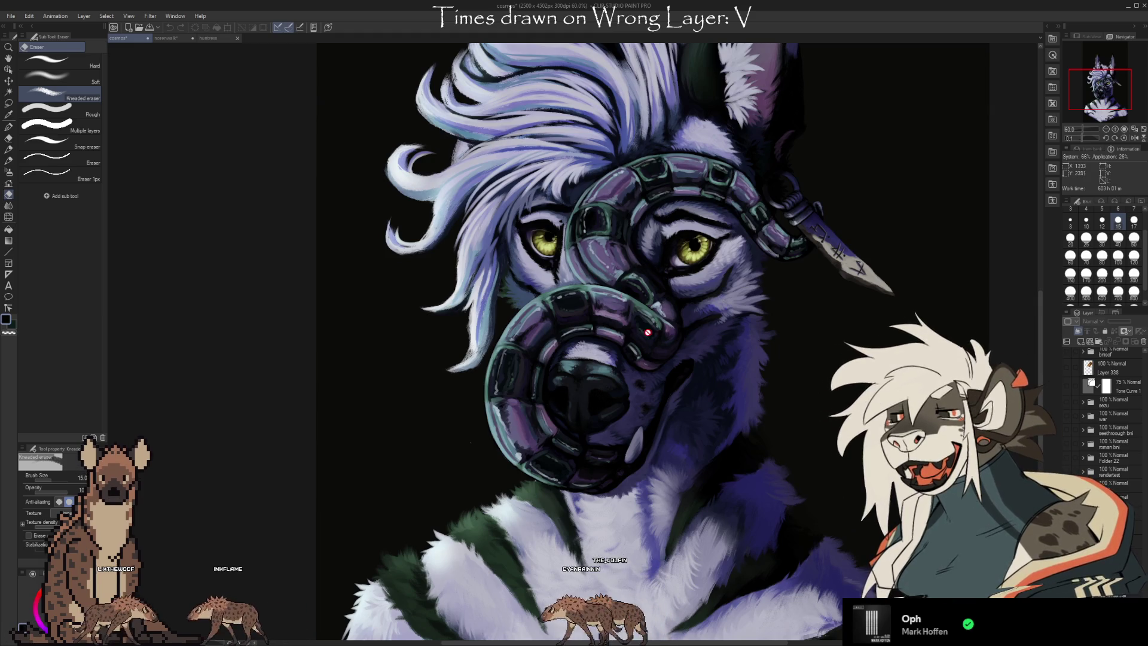
scroll(547, 290, "down", 2)
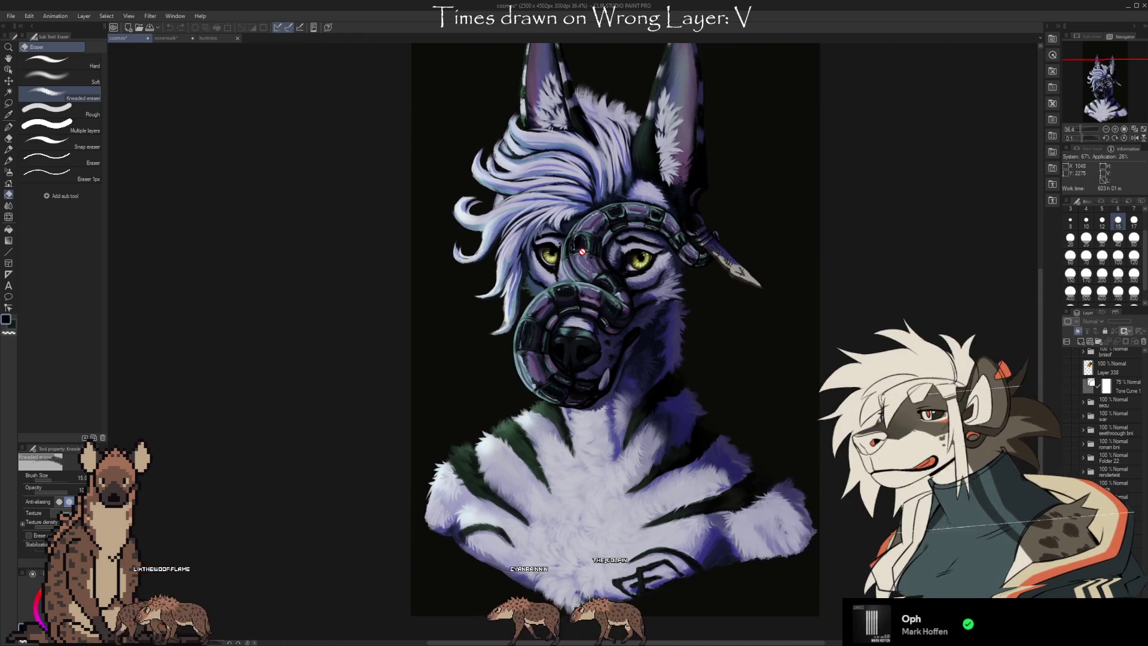
scroll(613, 306, "down", 1)
scroll(614, 306, "up", 6)
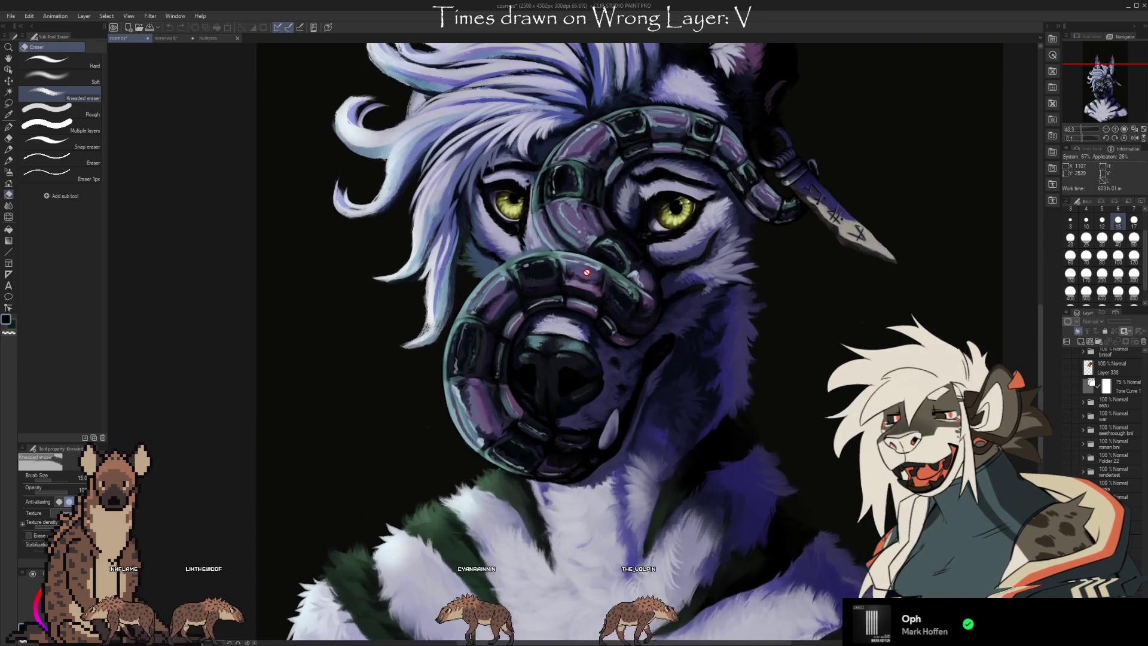
scroll(593, 274, "up", 4)
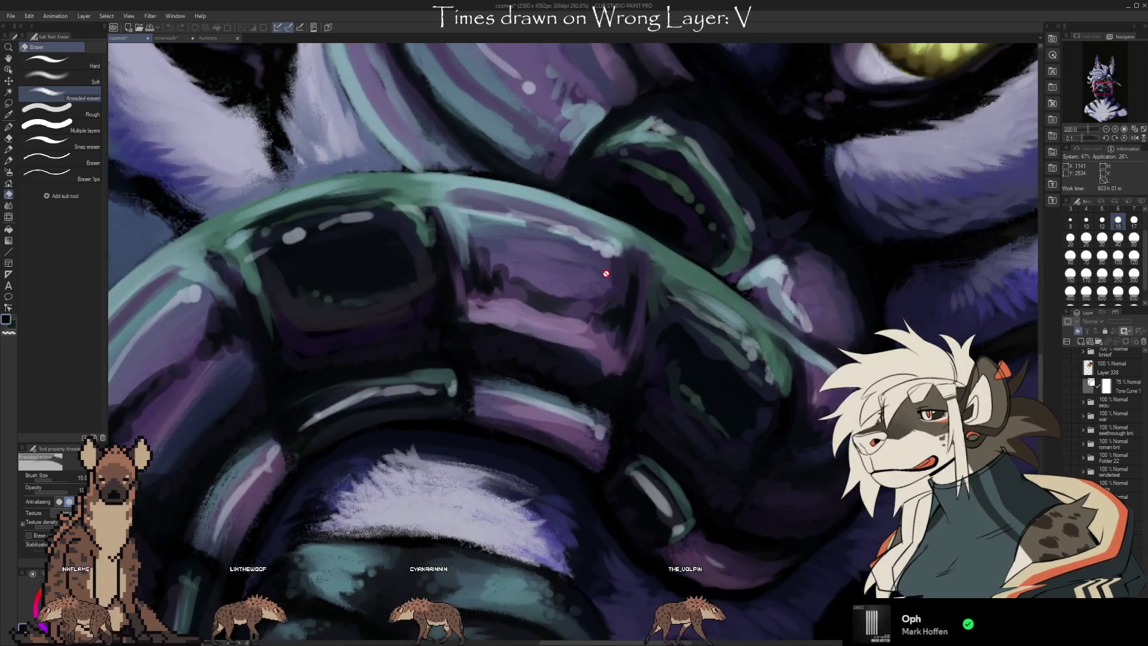
Pan and zoom out over the portrait, then hide it and toggle the Level Correction layer's visibility.
left_click_drag(1040, 363, 1034, 317)
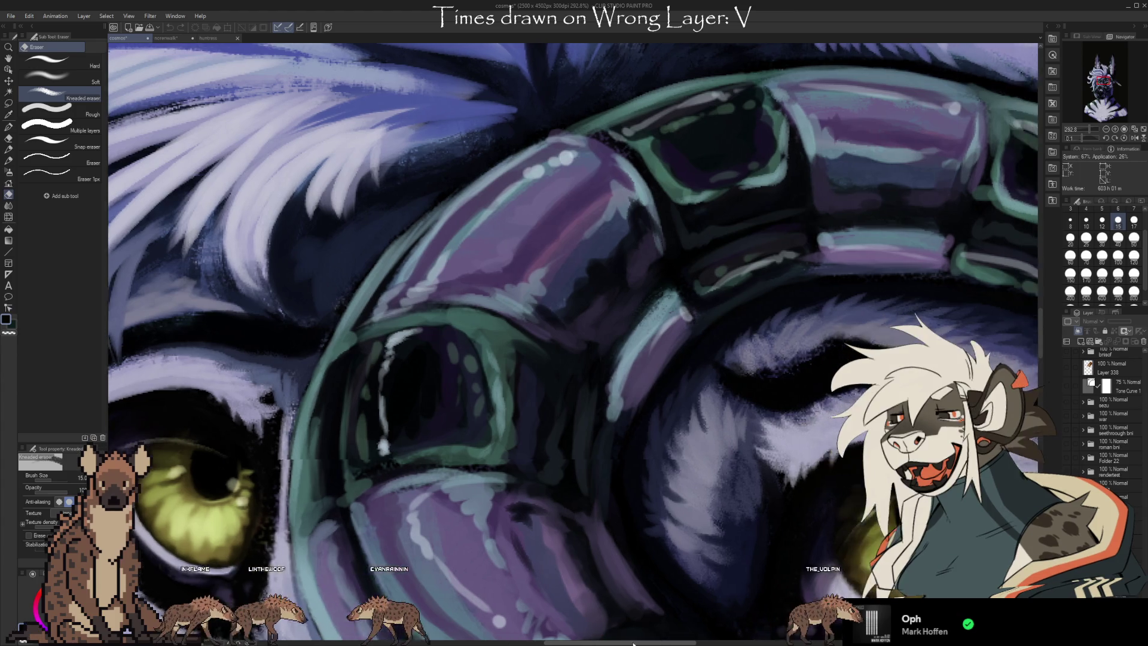
scroll(658, 607, "right", 10)
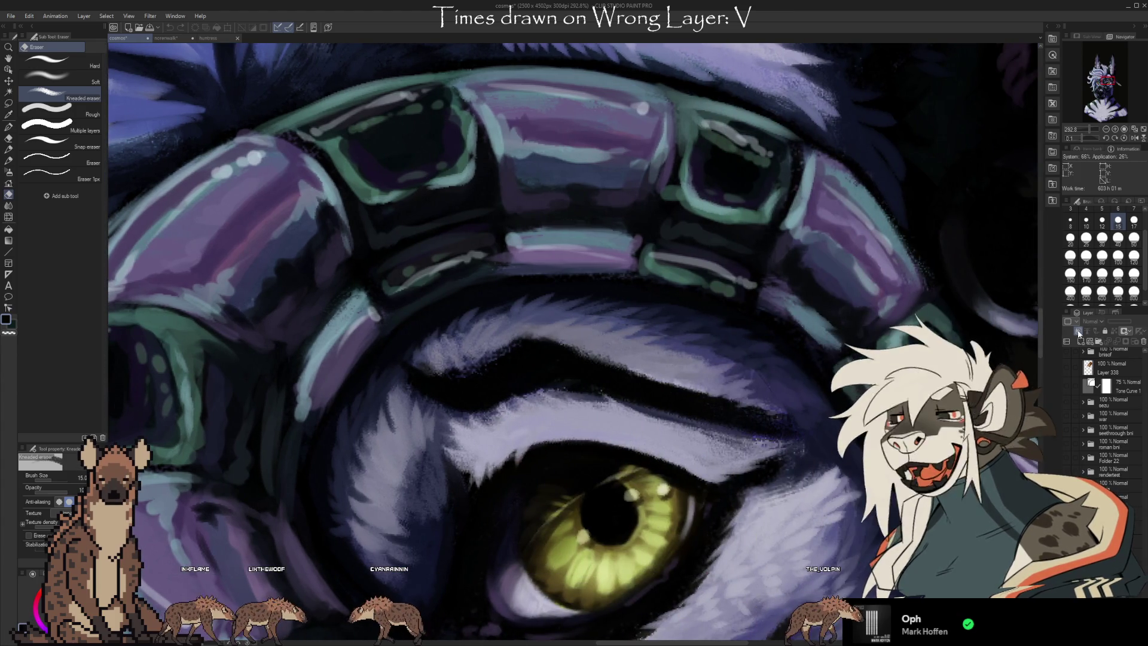
mouse_move(1038, 329)
left_mouse_down()
mouse_move(1060, 404)
mouse_move(1062, 520)
left_mouse_up()
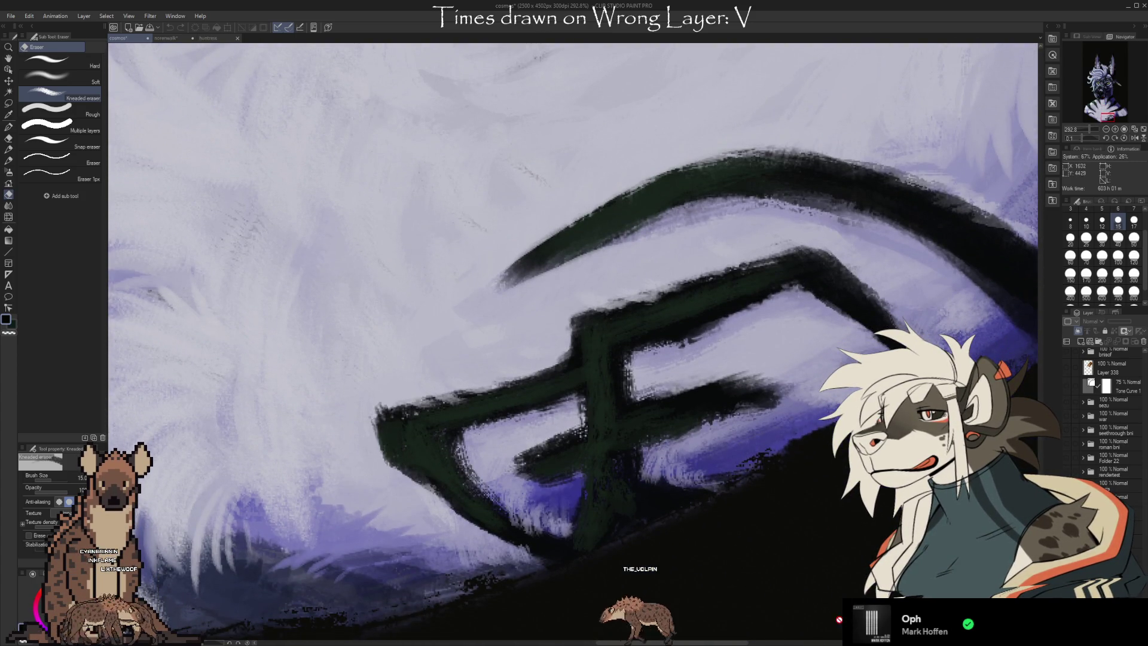
left_click_drag(727, 644, 595, 644)
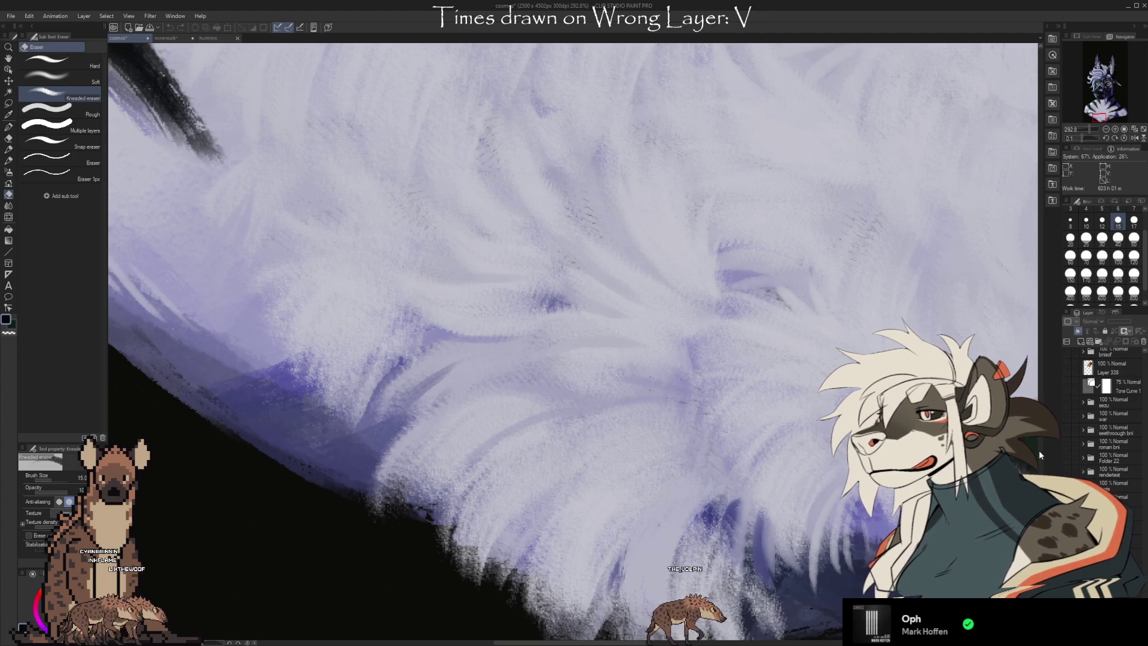
scroll(1038, 449, "up", 5)
scroll(1039, 444, "up", 6)
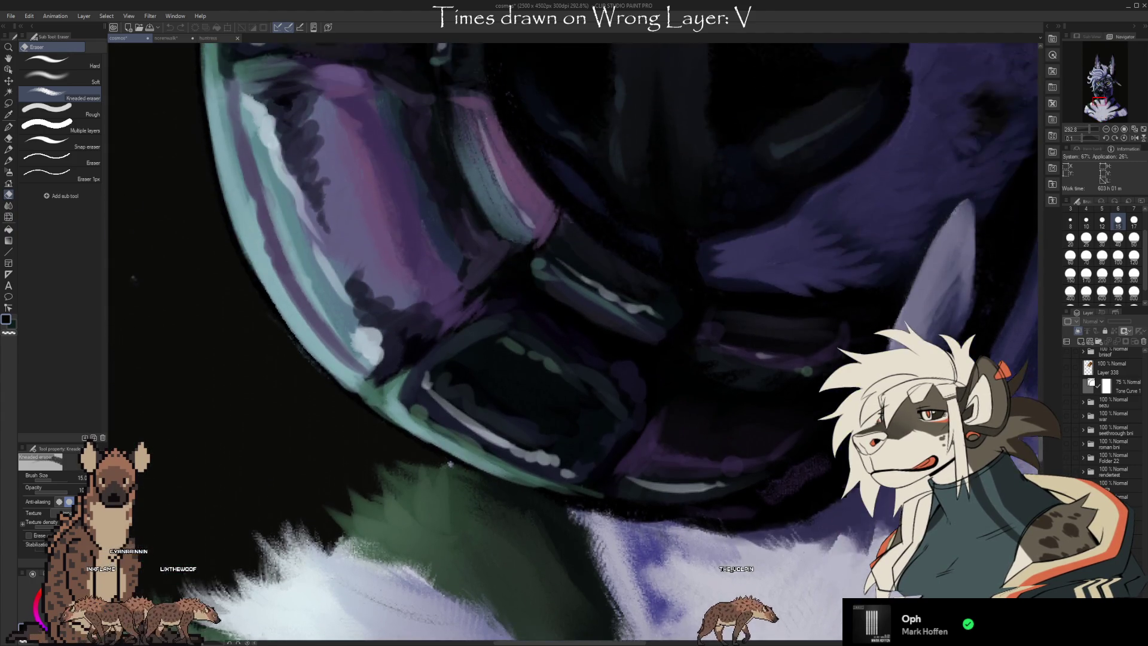
scroll(1029, 383, "up", 6)
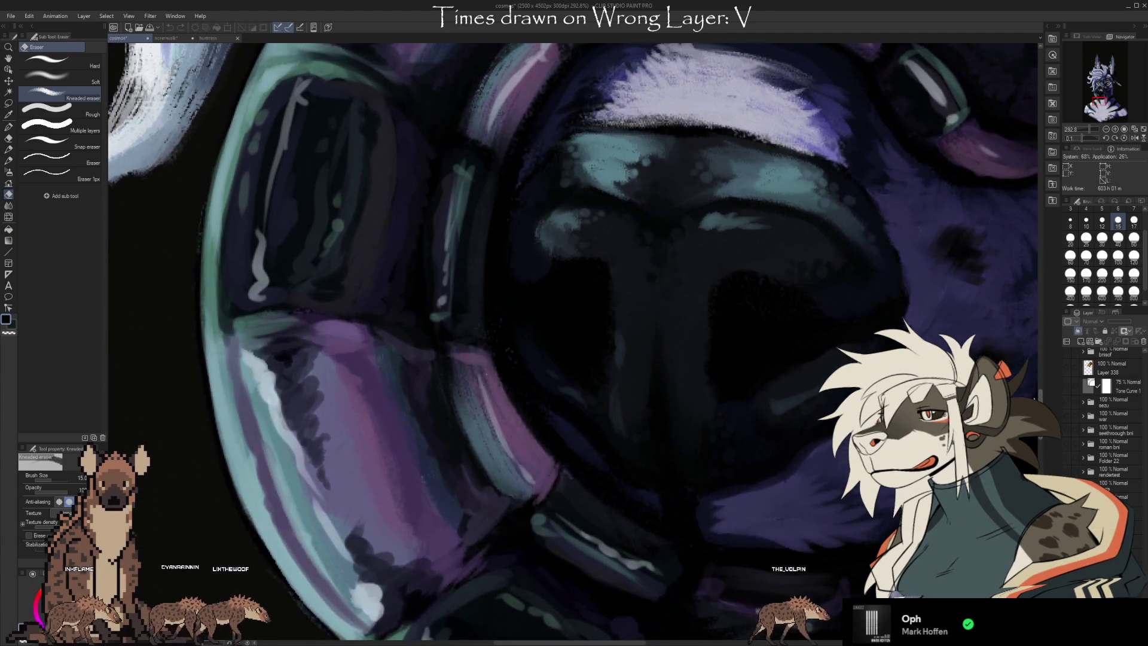
scroll(1029, 386, "up", 5)
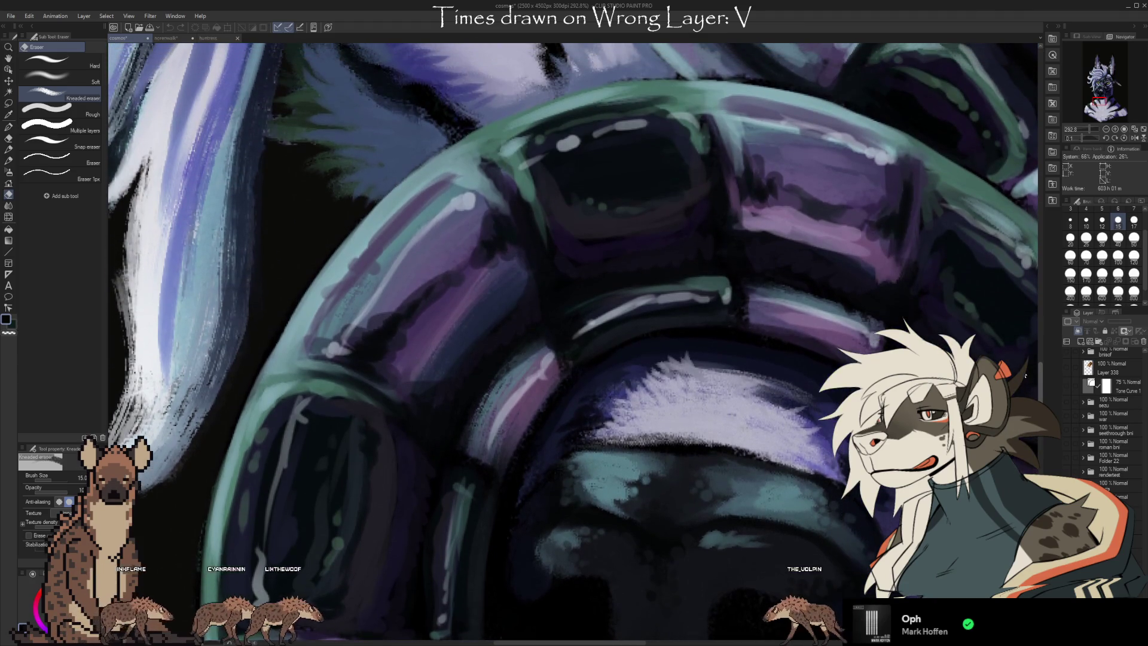
scroll(413, 205, "down", 10)
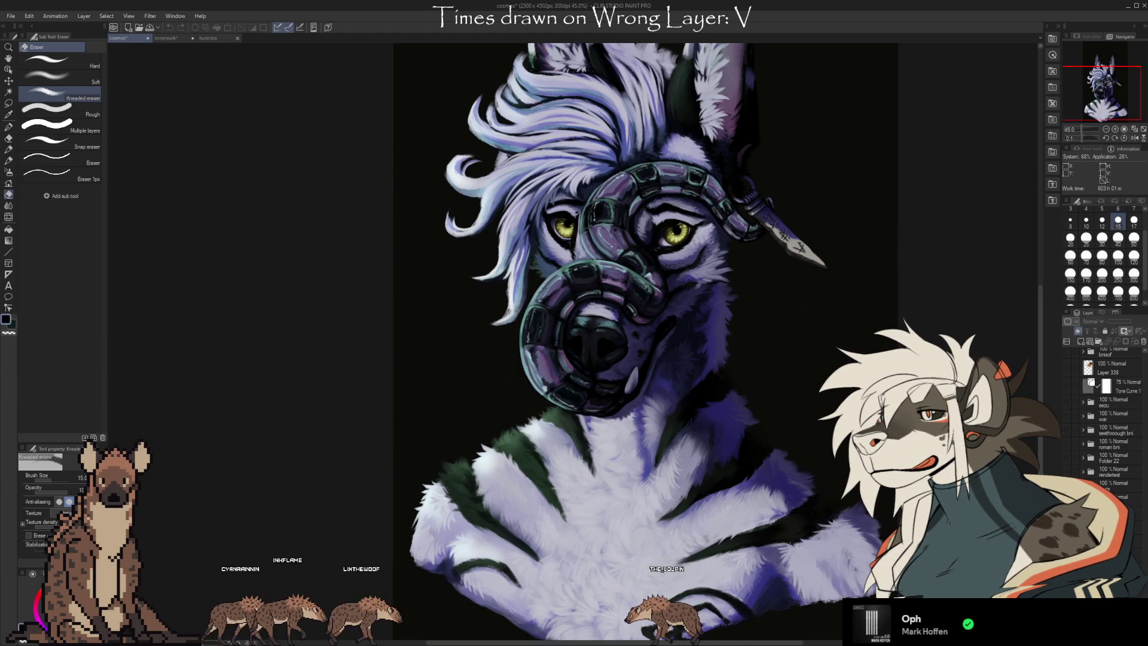
scroll(1106, 418, "up", 5)
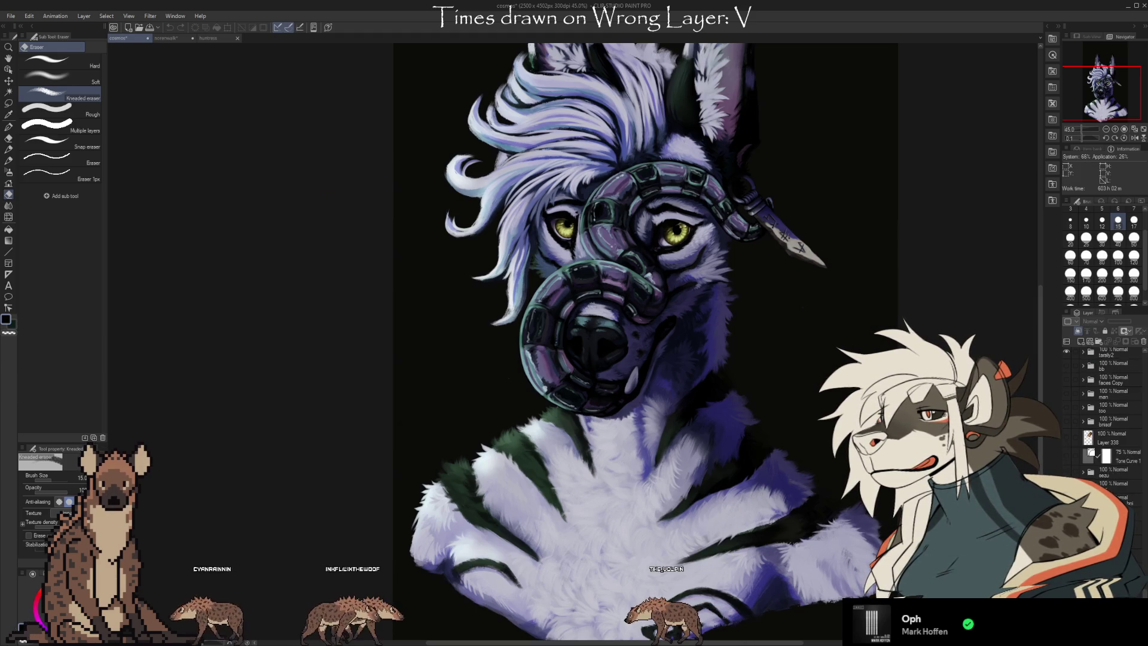
left_click(1063, 403)
left_click(1066, 414)
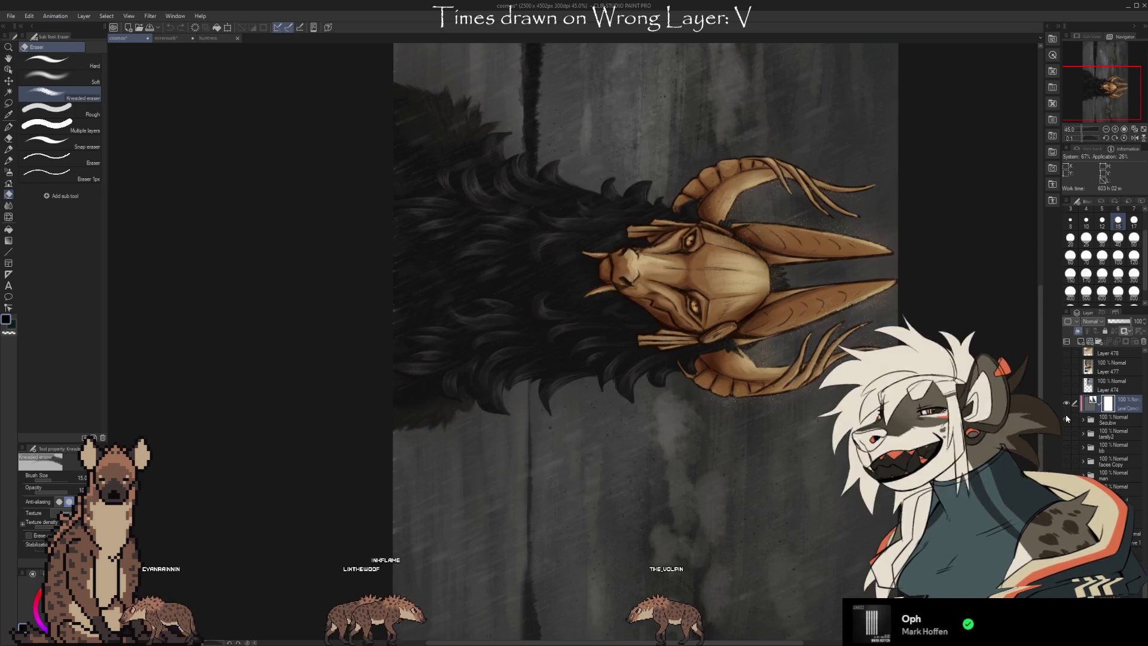
Toggle the Level Correction layer twice so the masked creature artwork shows again, and zoom in.
left_click(1064, 415)
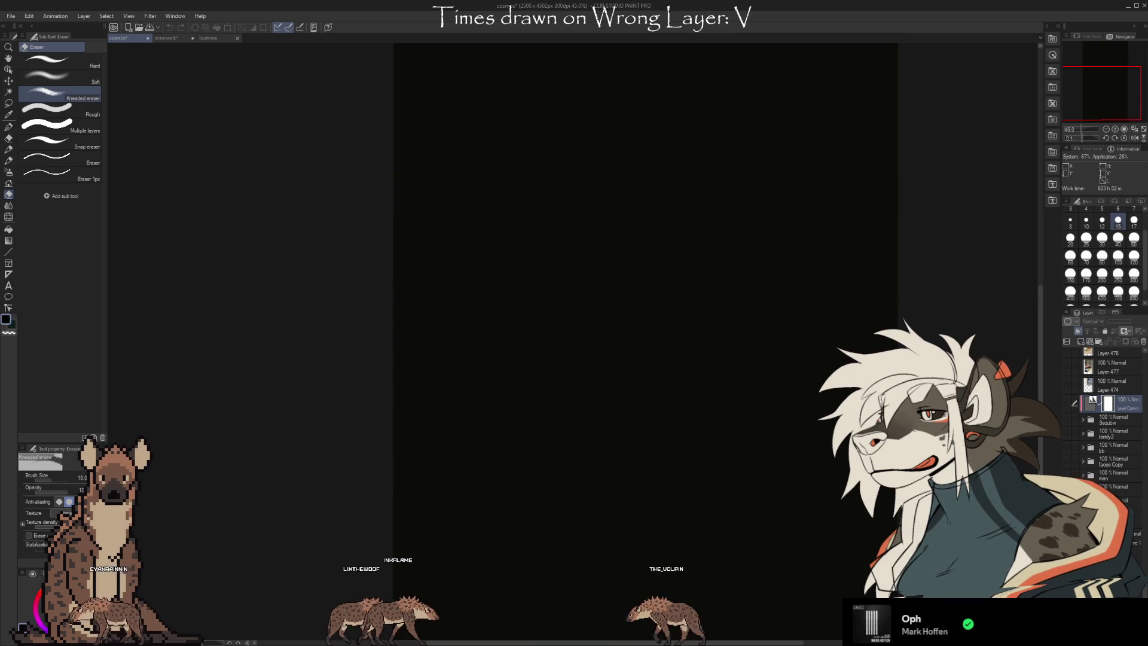
left_click(1064, 415)
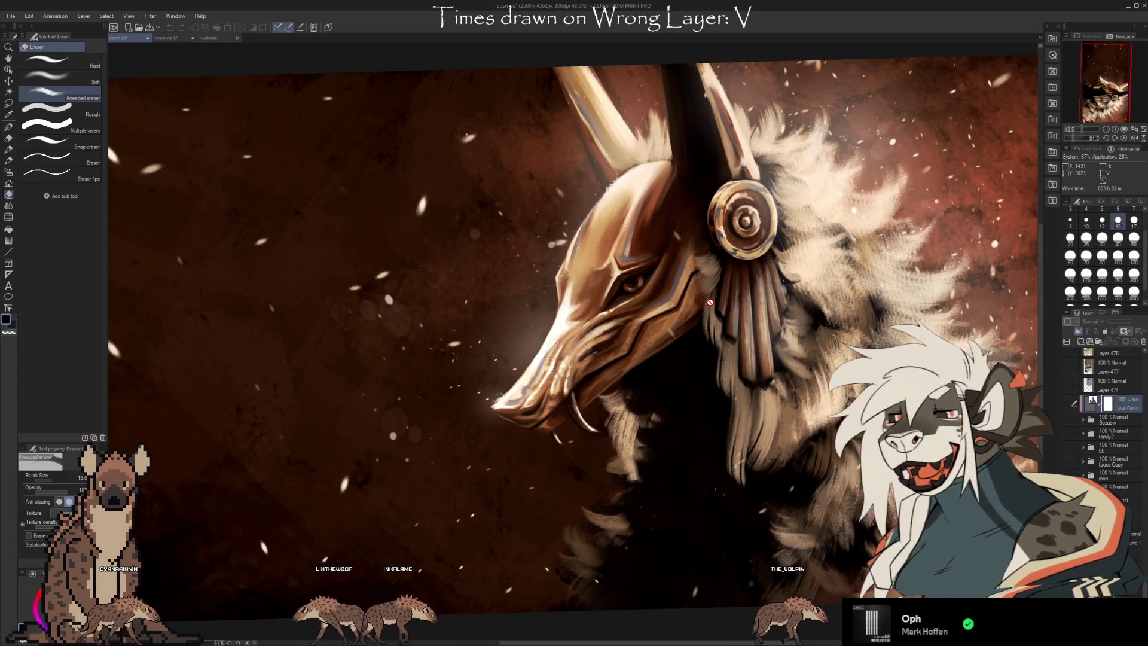
scroll(540, 403, "up", 1)
scroll(540, 404, "up", 5)
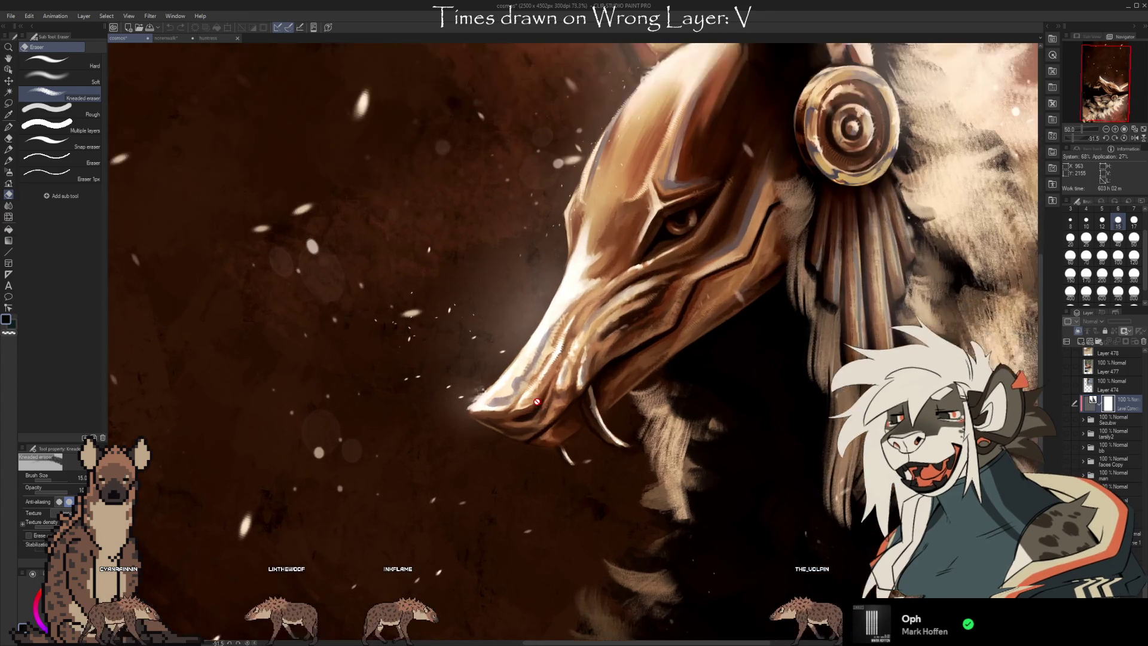
scroll(544, 355, "up", 3)
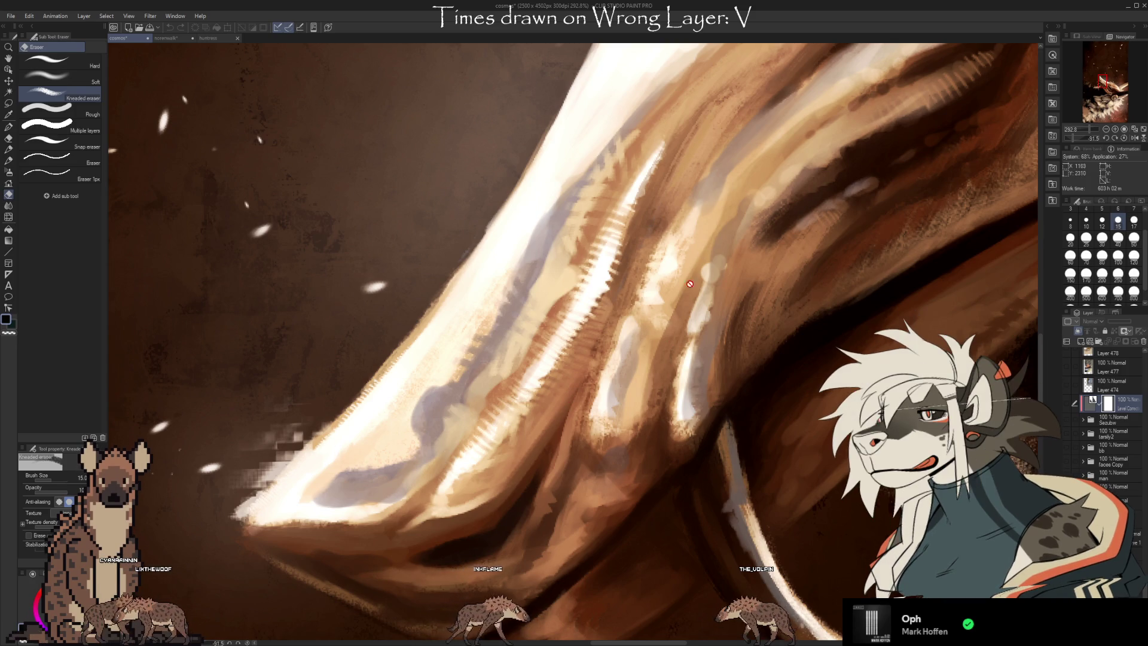
Inspect the creature's snout streak, eye and ear ornament up close, then switch to the huntress sketch.
left_click_drag(1041, 368, 1039, 302)
left_click_drag(652, 629, 702, 638)
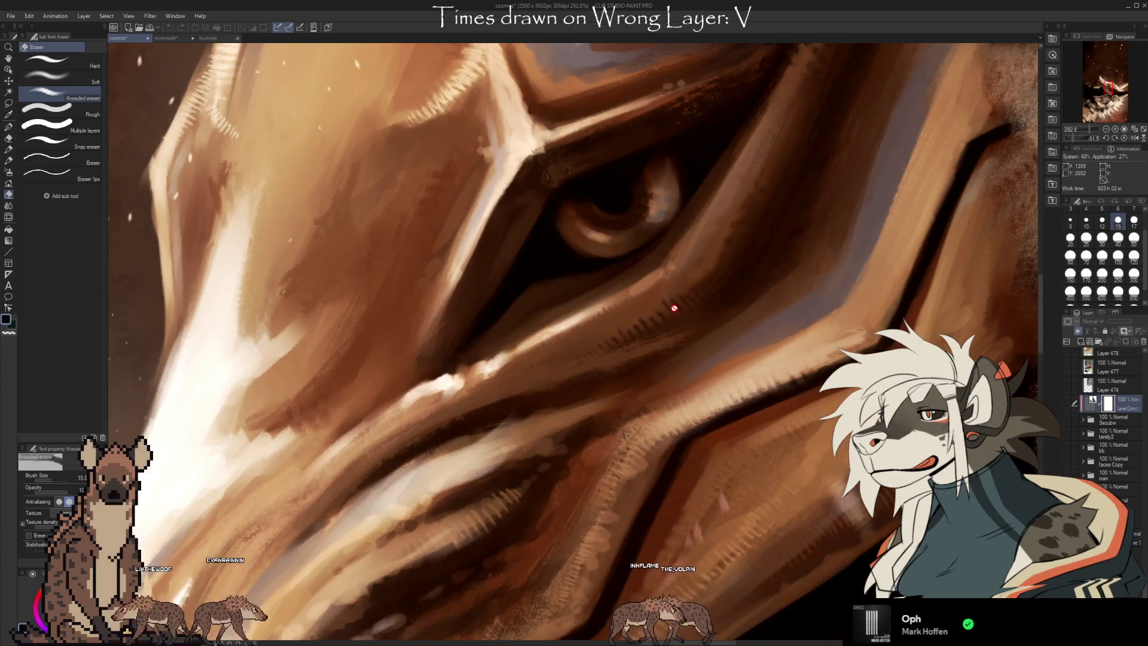
scroll(609, 543, "down", 1)
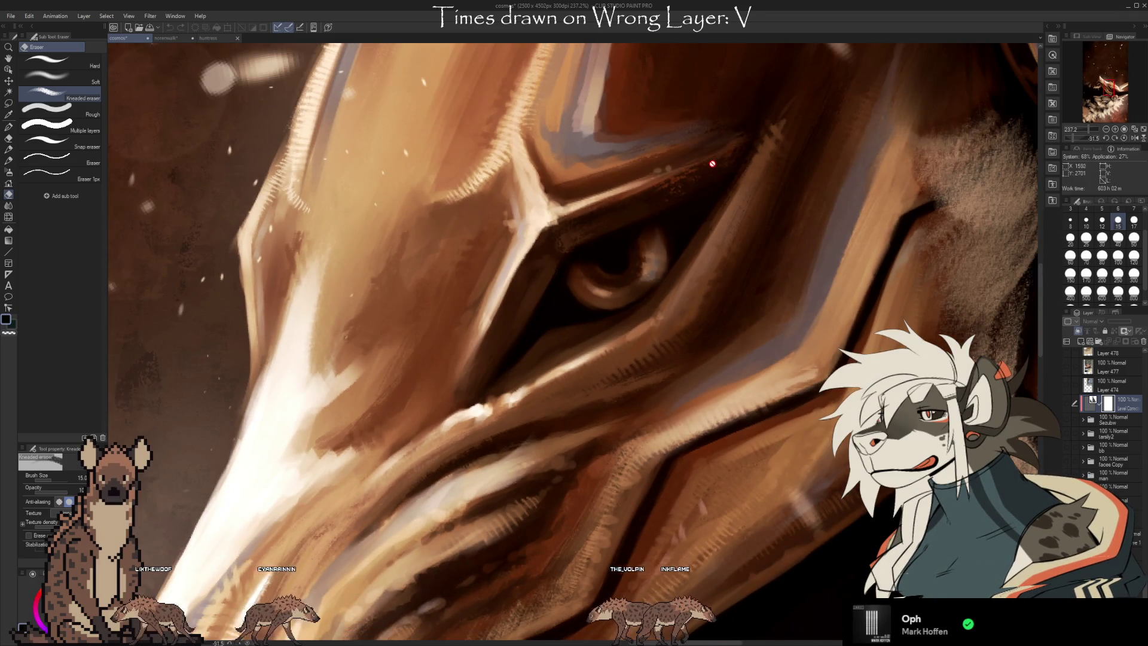
scroll(712, 163, "down", 8)
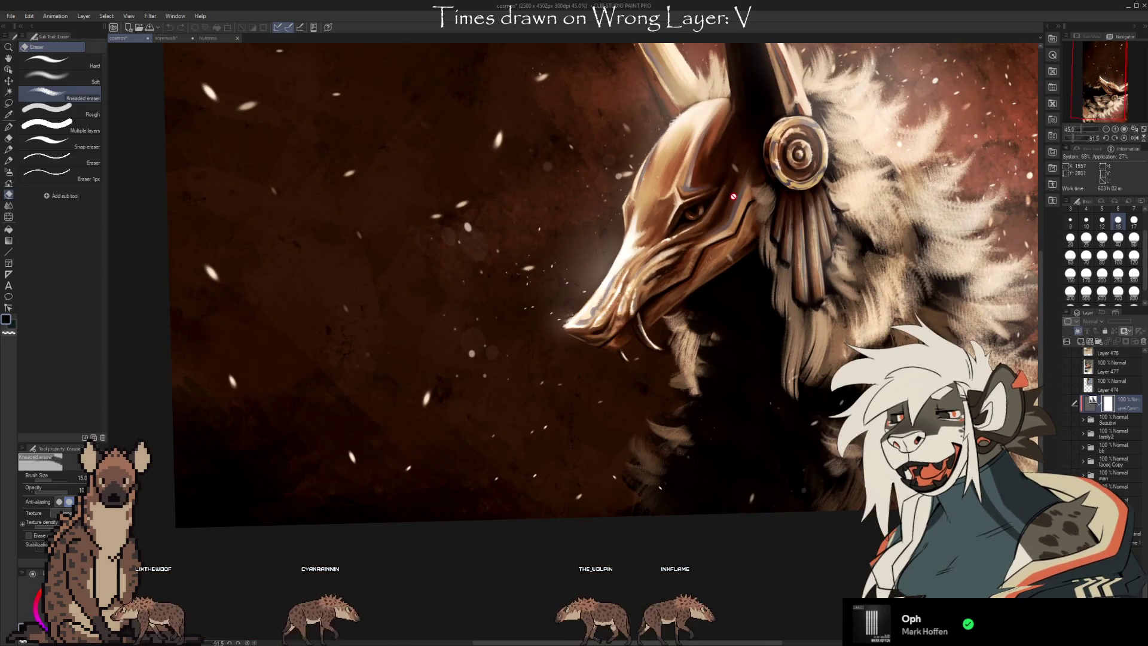
scroll(704, 225, "up", 2)
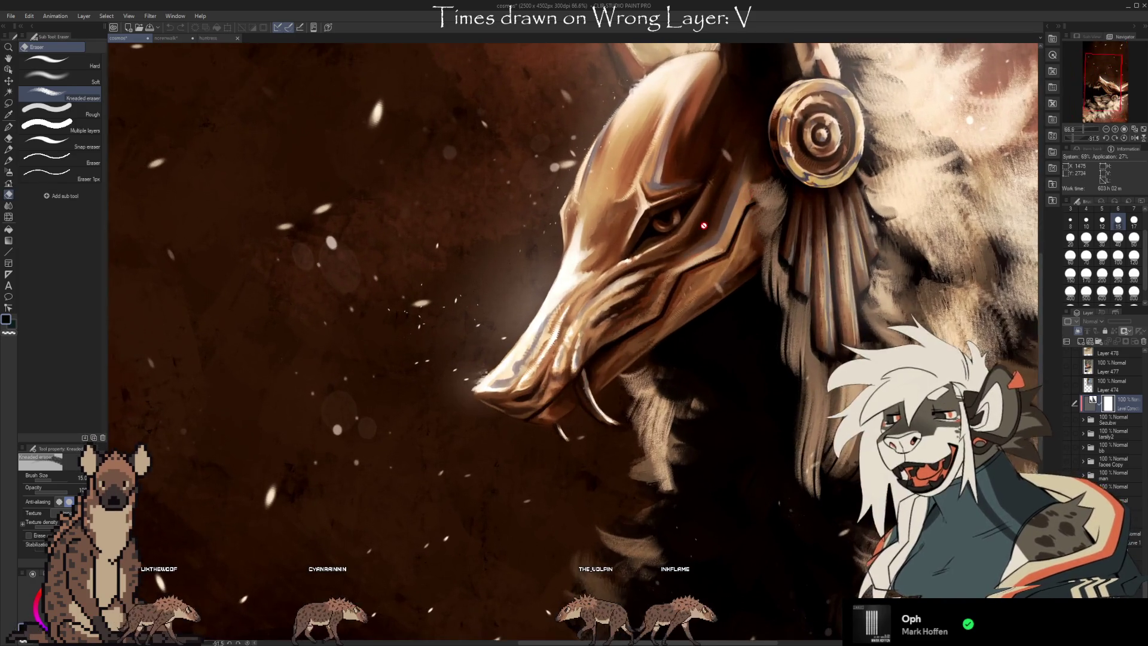
scroll(703, 226, "up", 8)
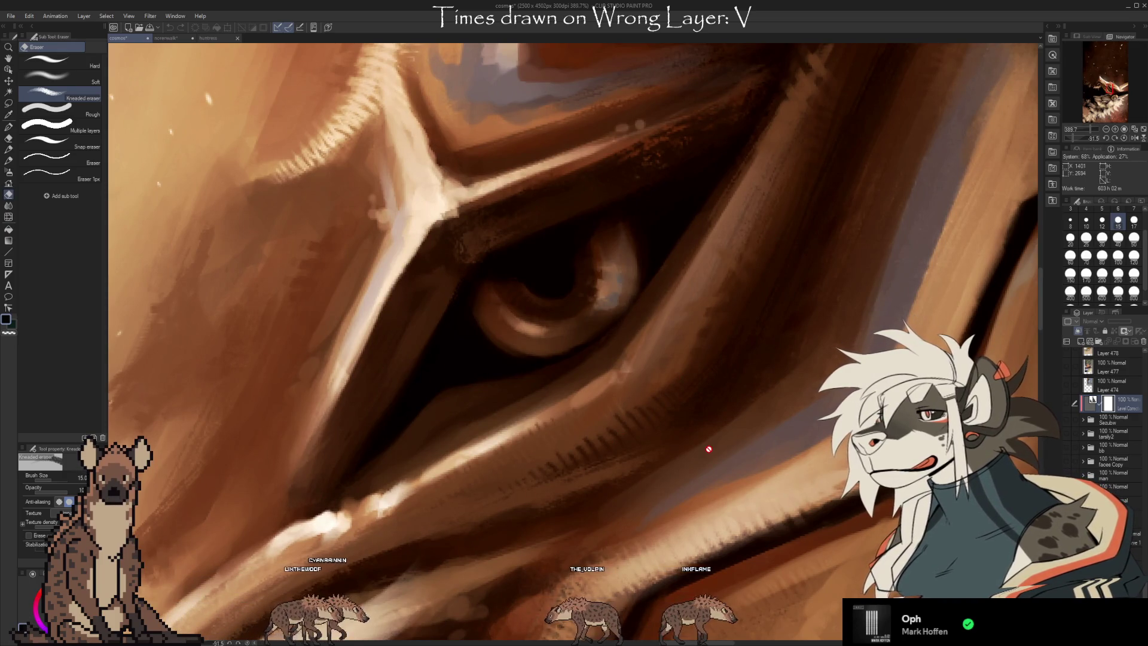
scroll(709, 447, "down", 1)
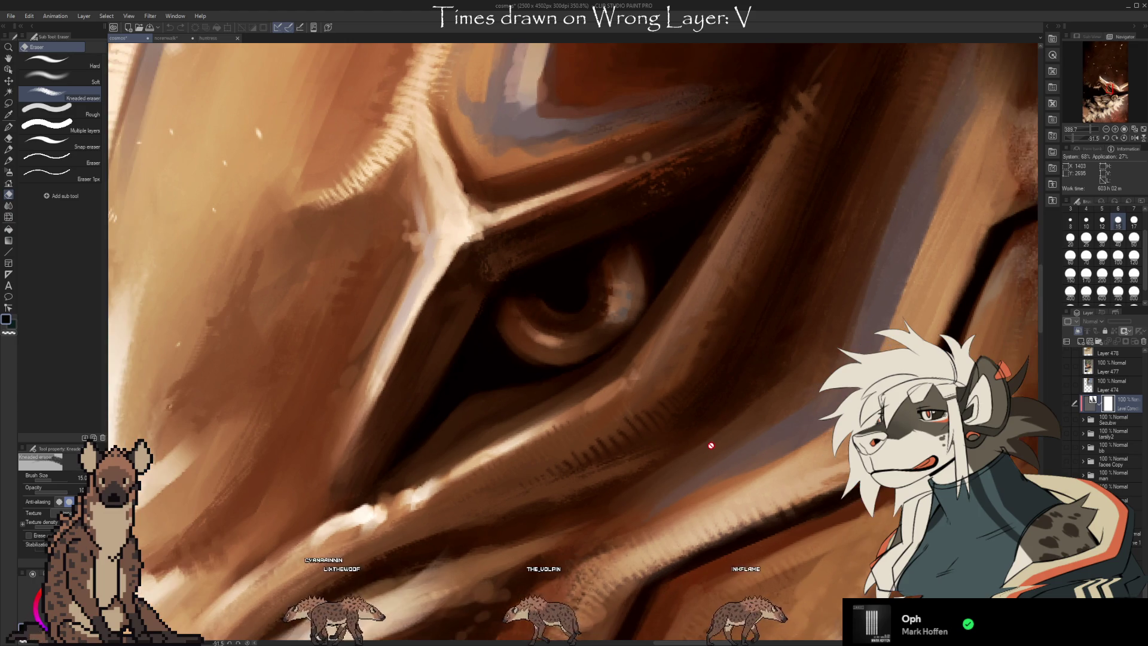
scroll(771, 386, "down", 6)
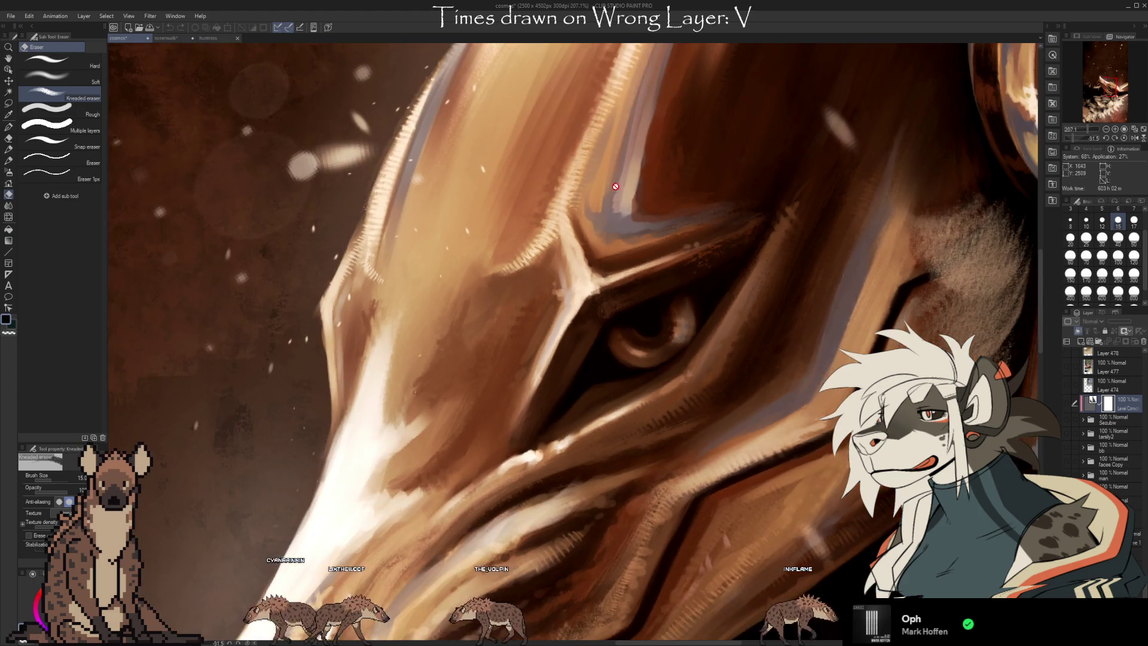
scroll(795, 64, "up", 7)
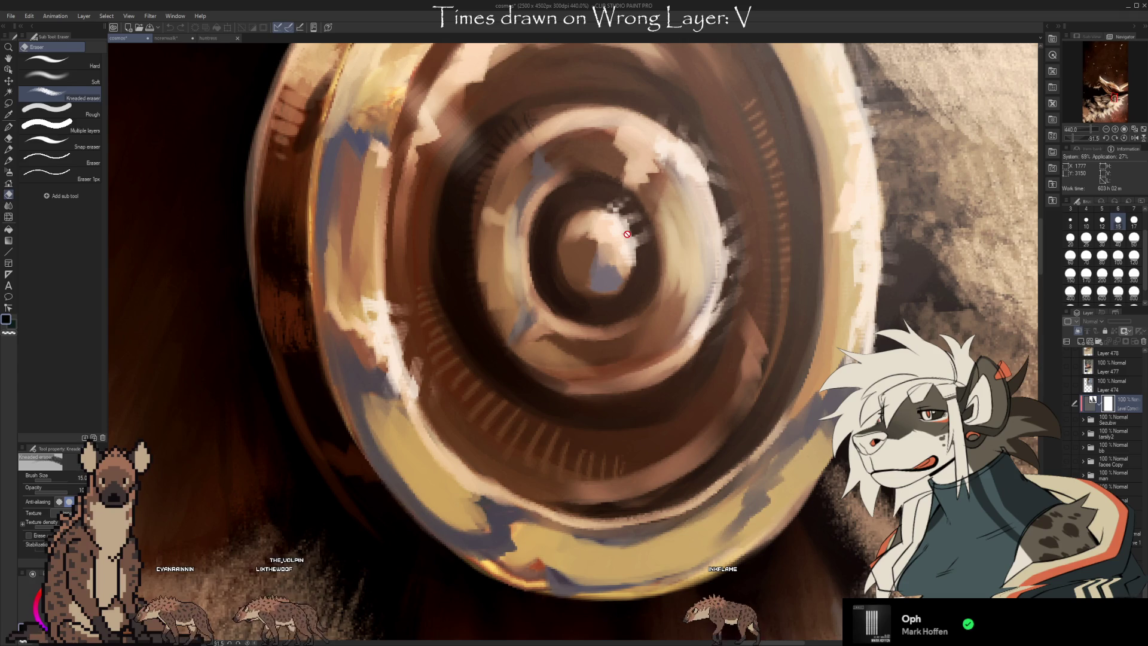
scroll(627, 234, "down", 10)
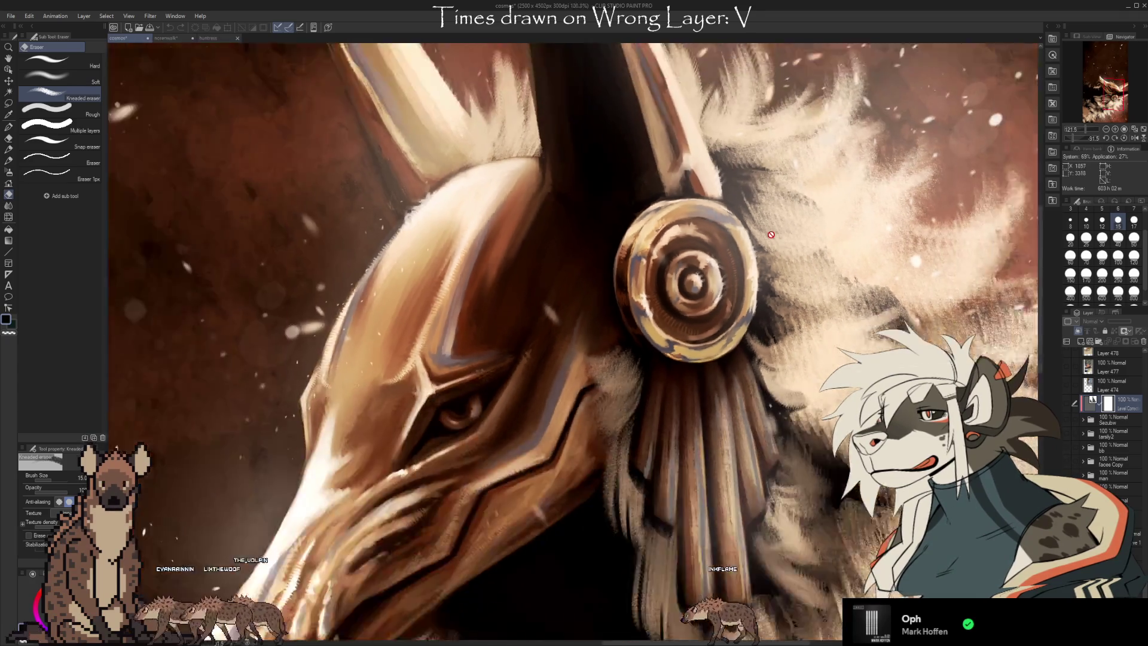
scroll(731, 198, "down", 1)
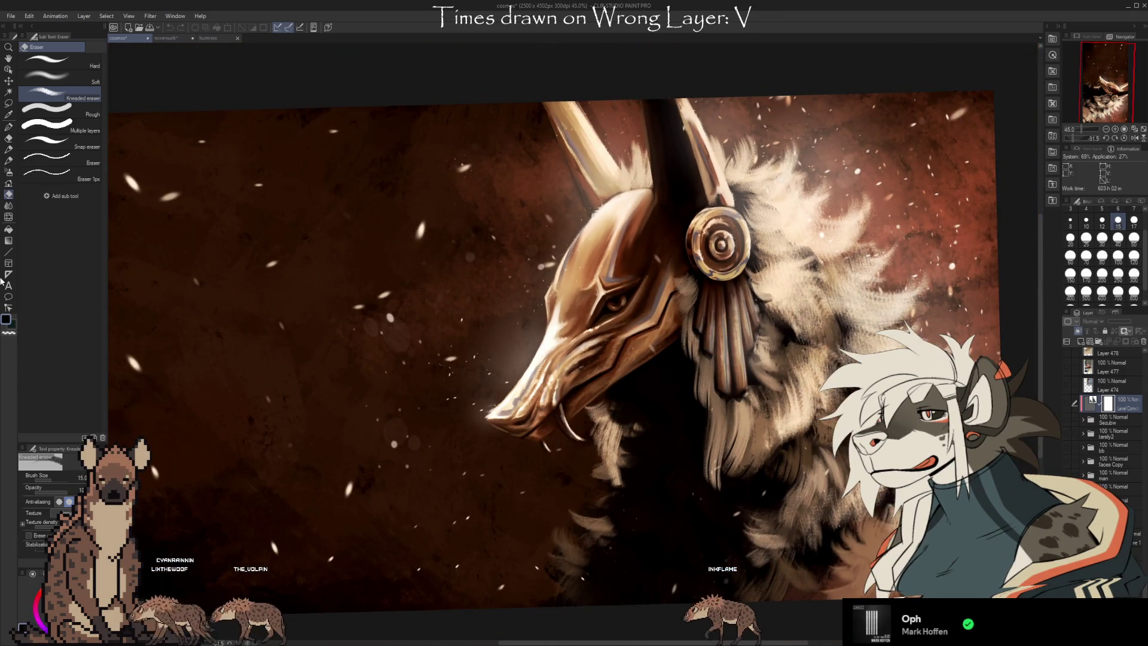
left_click(208, 38)
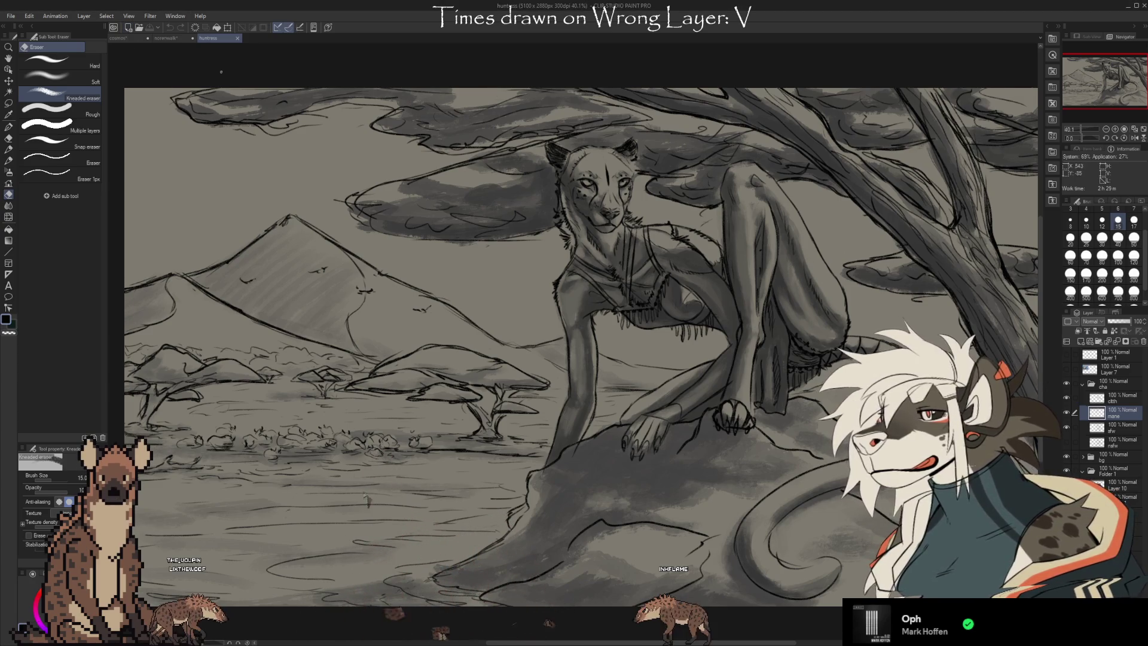
In the cosmos painting, hide the glowing masked creature folder and show the horned rainy-lake figure.
left_click(135, 37)
scroll(1112, 419, "down", 3)
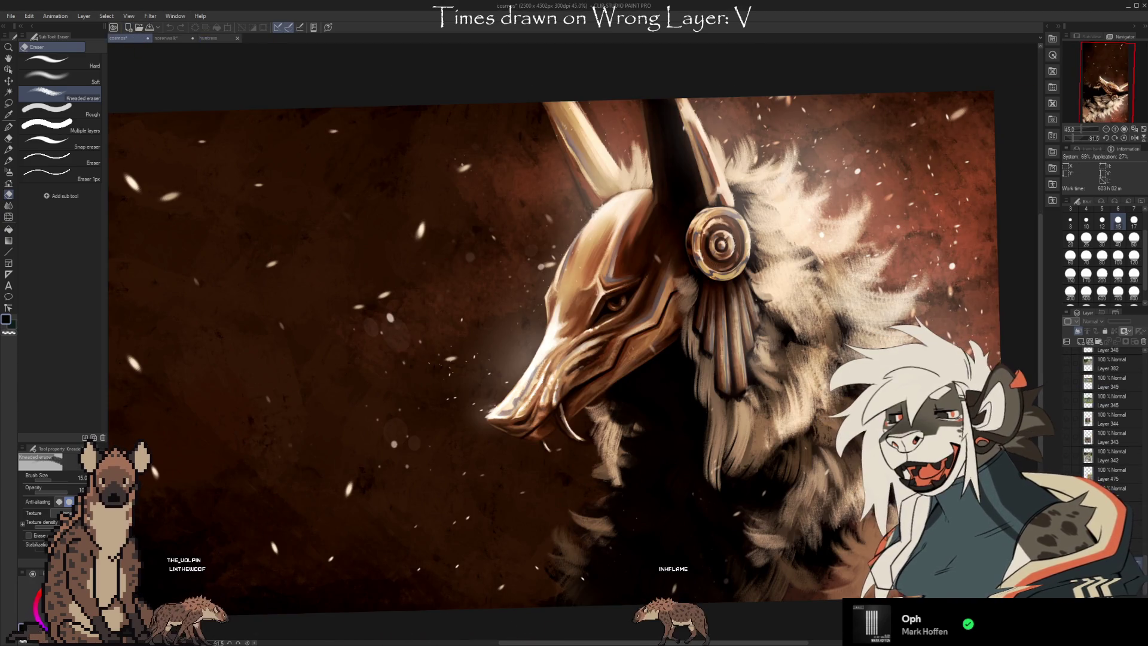
left_click(1061, 426)
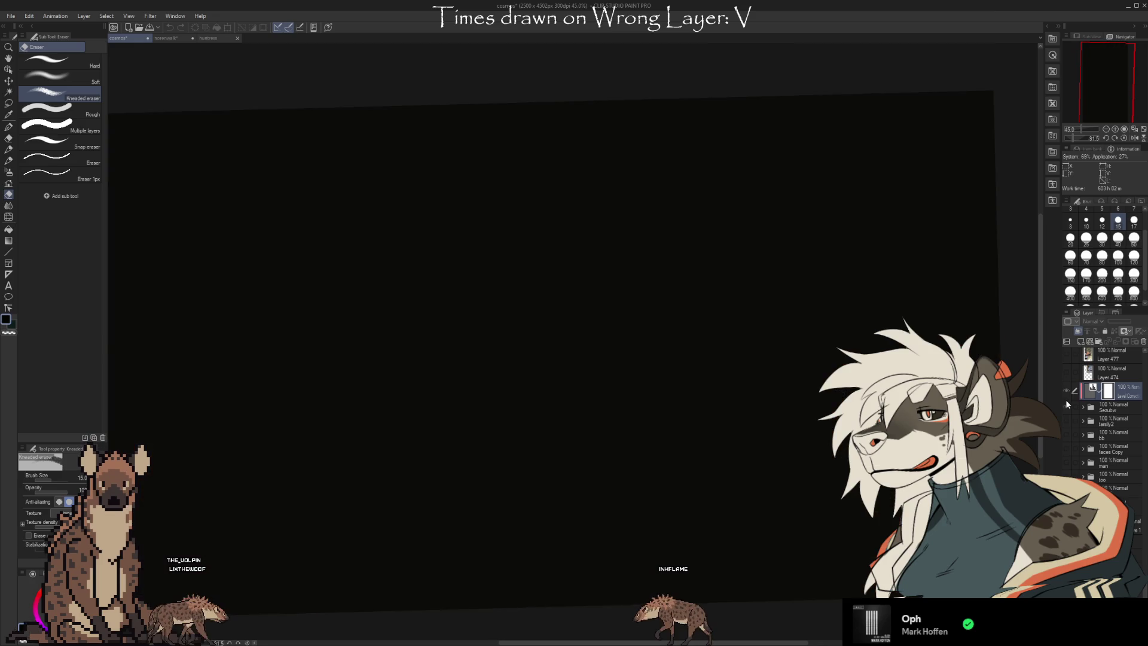
left_click(1067, 406)
scroll(937, 266, "down", 3)
scroll(1112, 418, "down", 5)
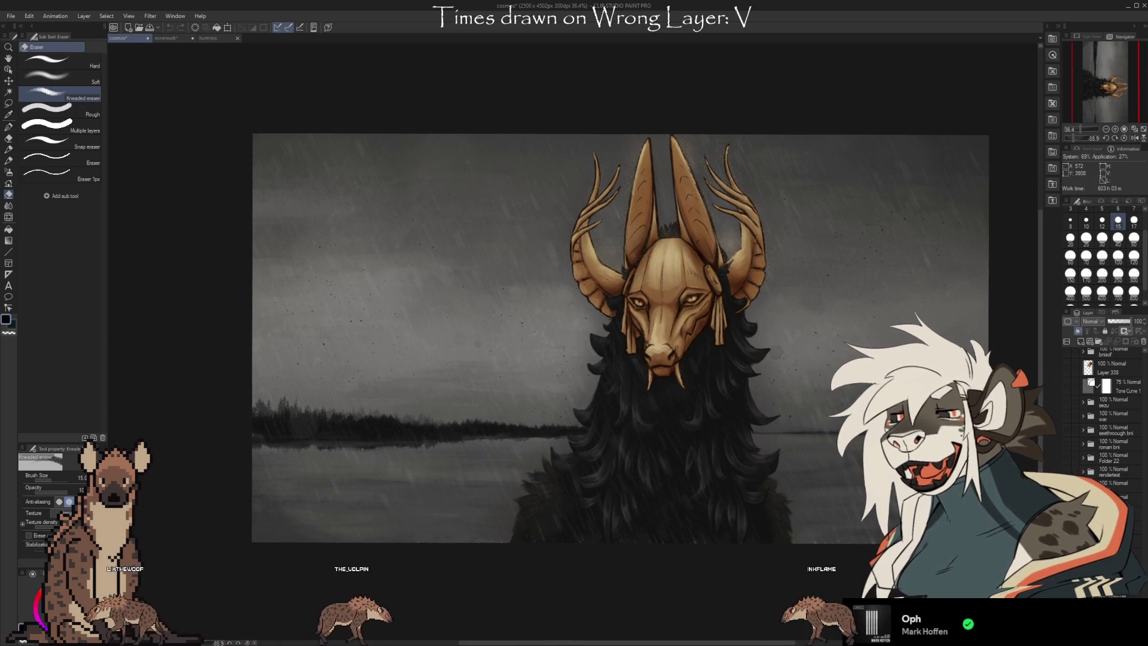
scroll(646, 484, "up", 2)
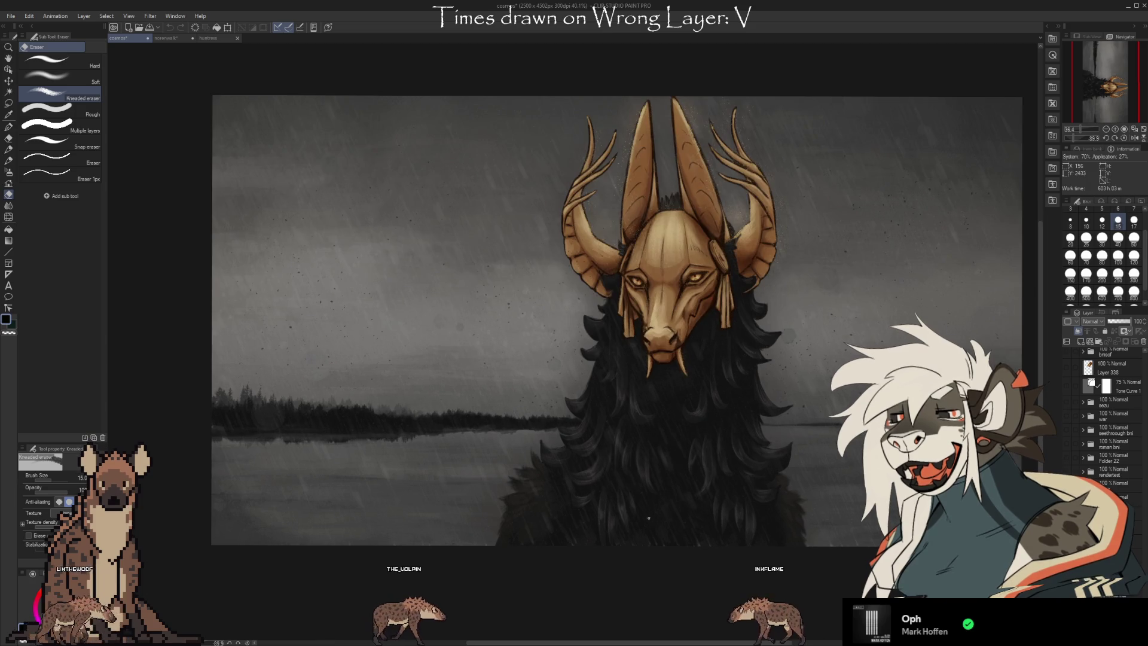
scroll(874, 531, "down", 2)
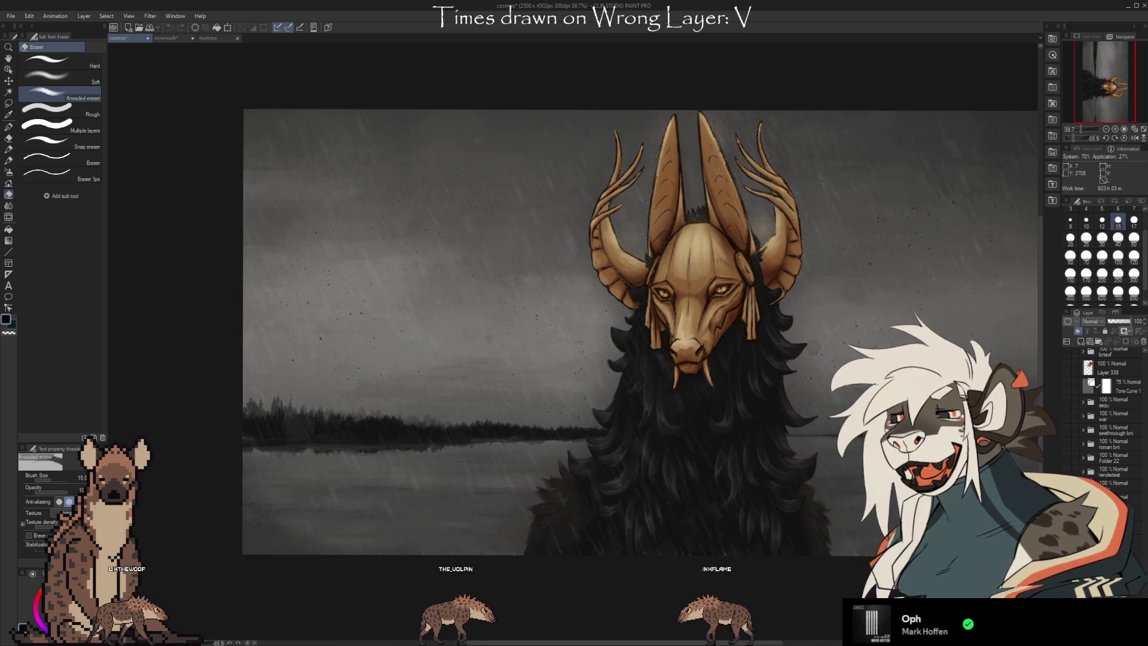
scroll(705, 460, "up", 2)
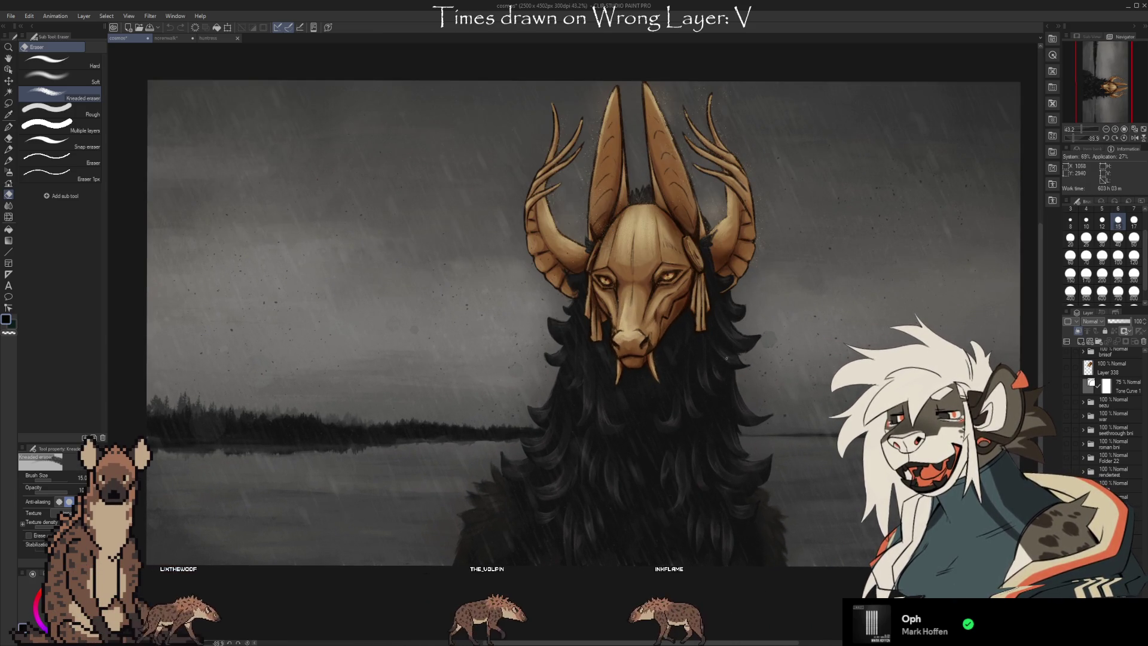
scroll(602, 482, "up", 6)
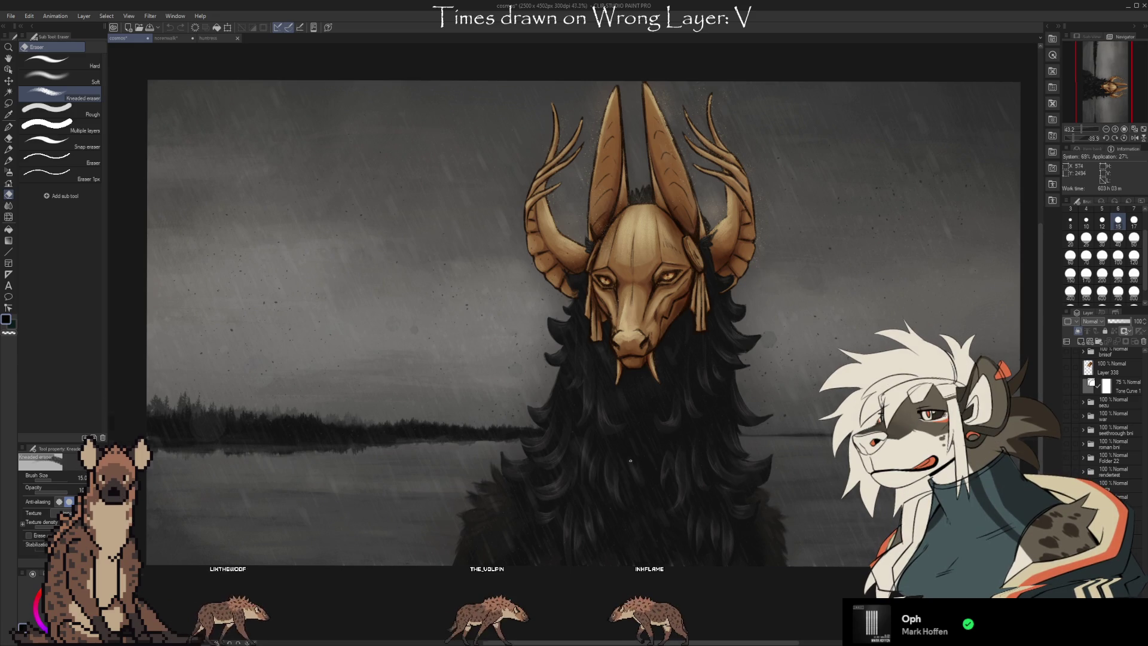
scroll(598, 481, "up", 3)
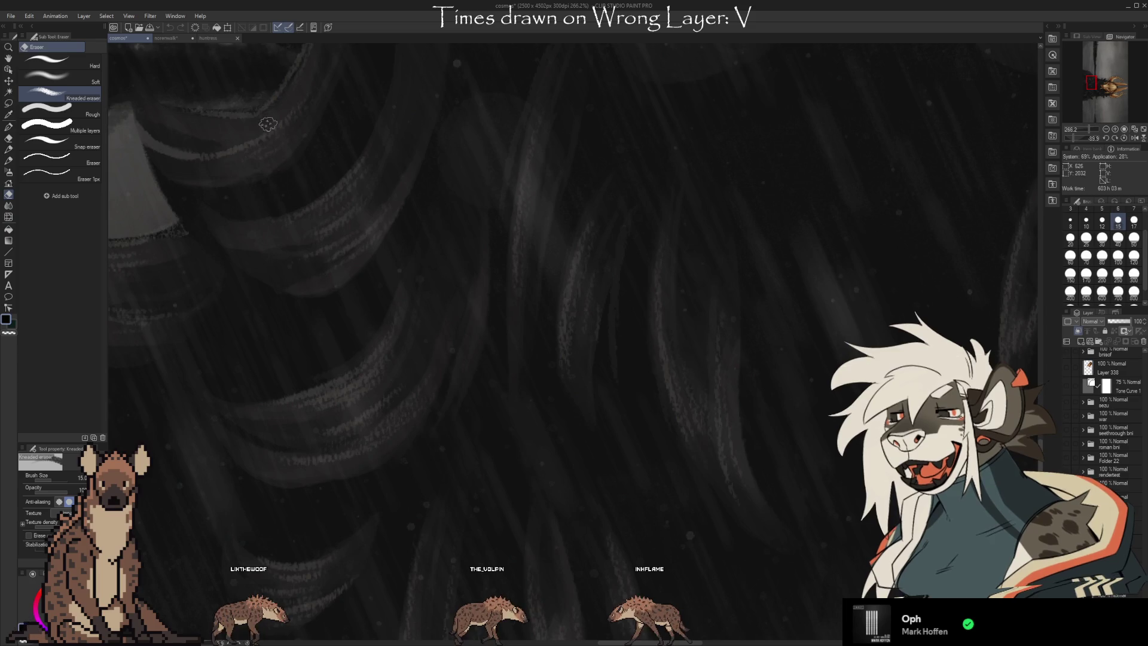
mouse_move(1032, 364)
left_mouse_down()
mouse_move(1042, 447)
mouse_move(1022, 344)
mouse_move(630, 628)
mouse_move(665, 637)
left_mouse_up()
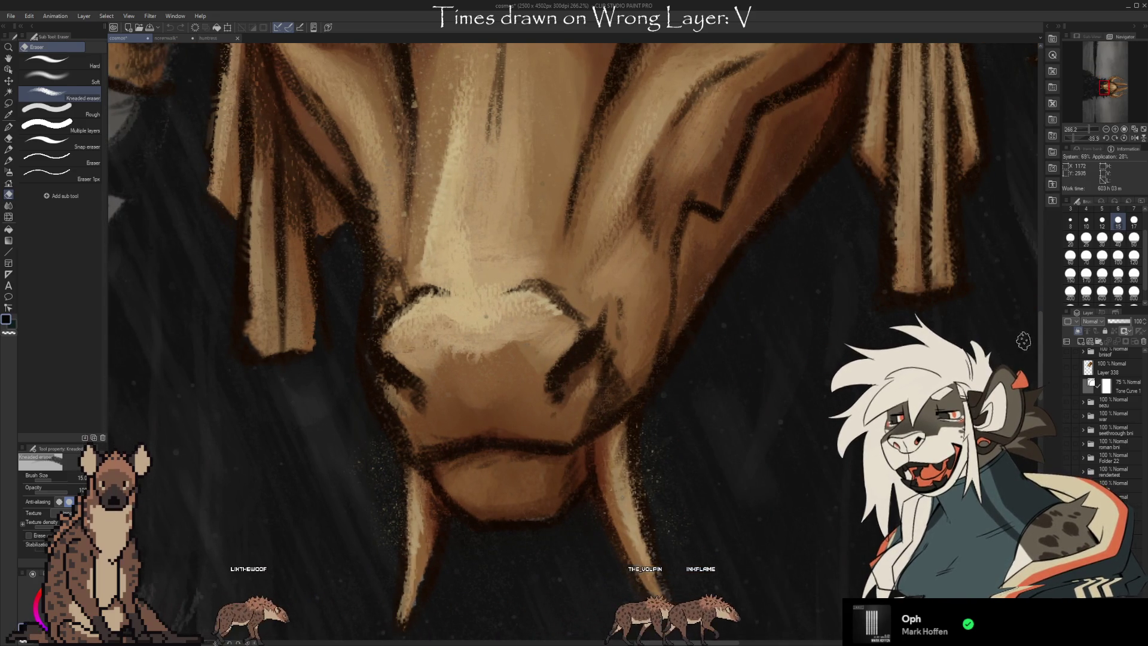
left_click_drag(1039, 339, 1045, 286)
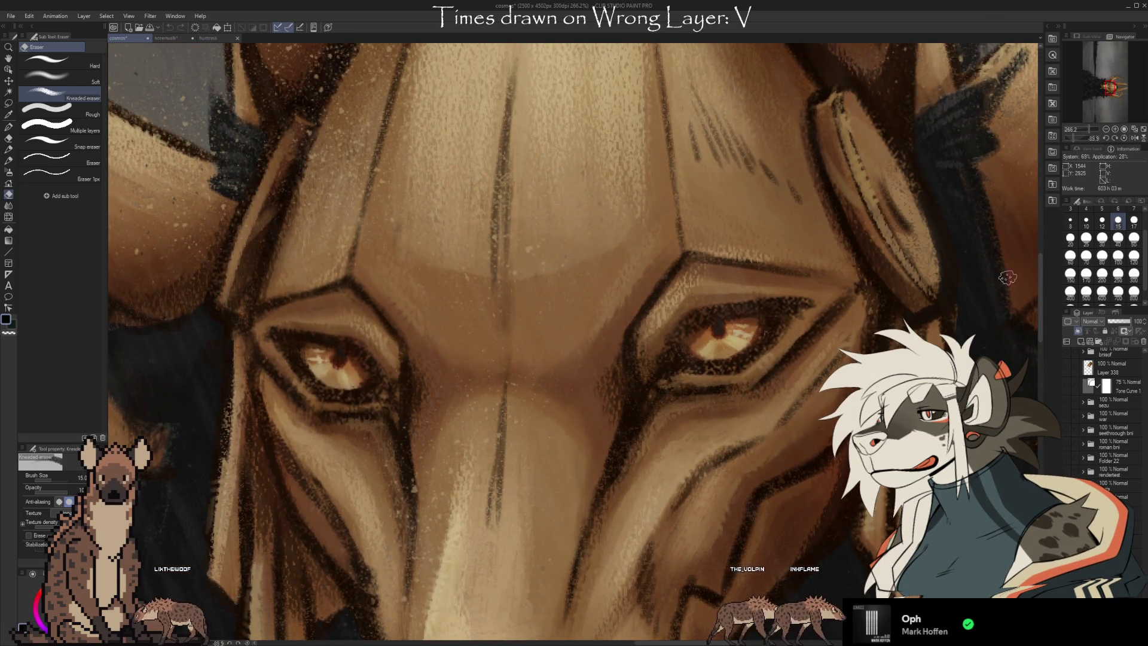
mouse_move(1039, 299)
left_mouse_down()
mouse_move(1024, 159)
mouse_move(1025, 299)
left_mouse_up()
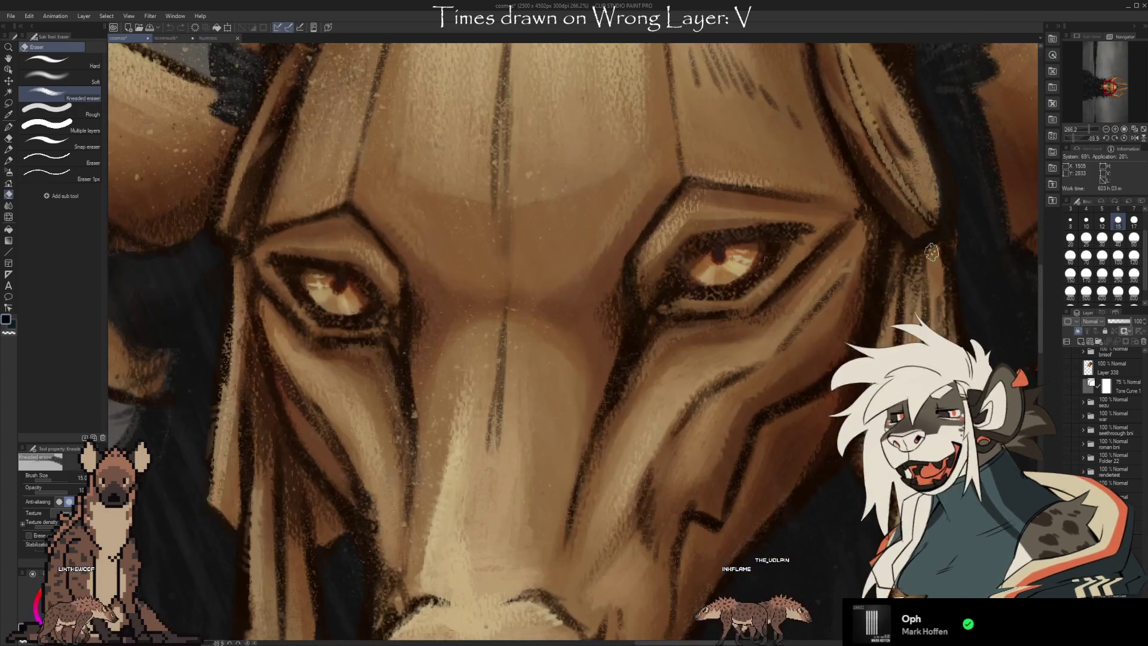
scroll(932, 252, "down", 6)
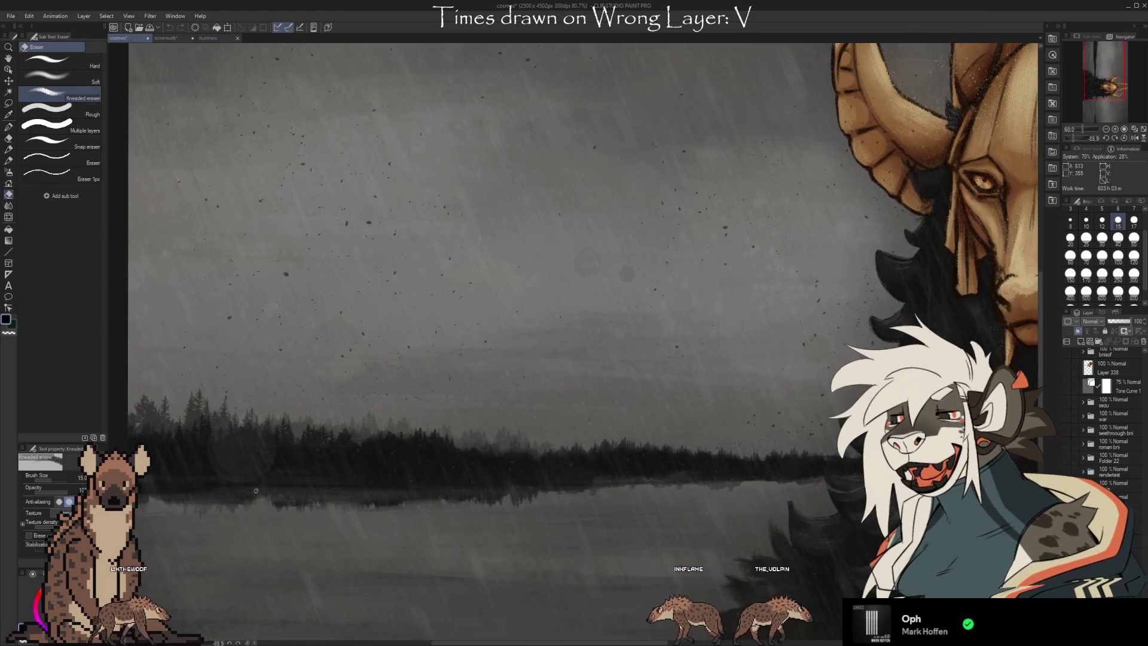
scroll(358, 437, "down", 3)
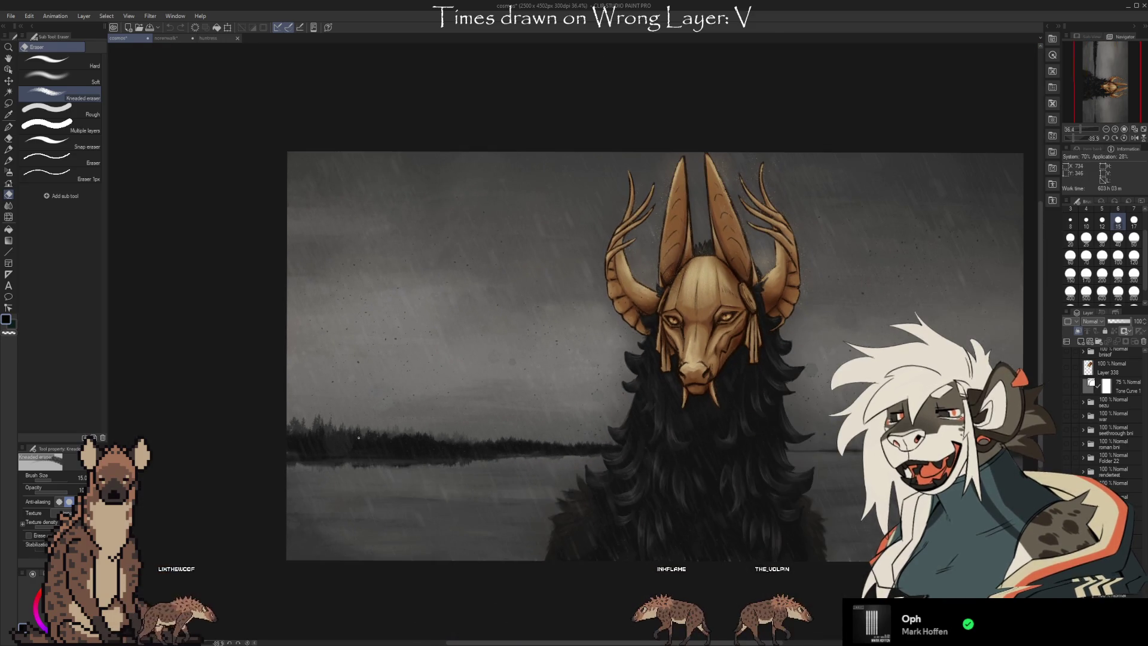
scroll(359, 438, "up", 5)
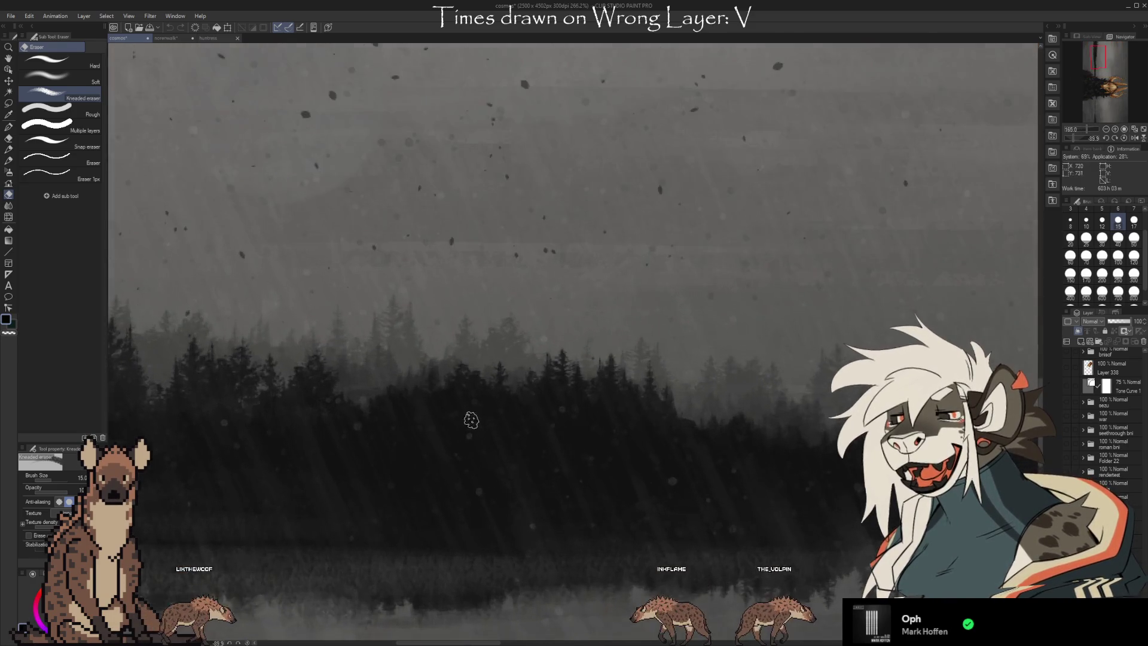
scroll(504, 400, "up", 4)
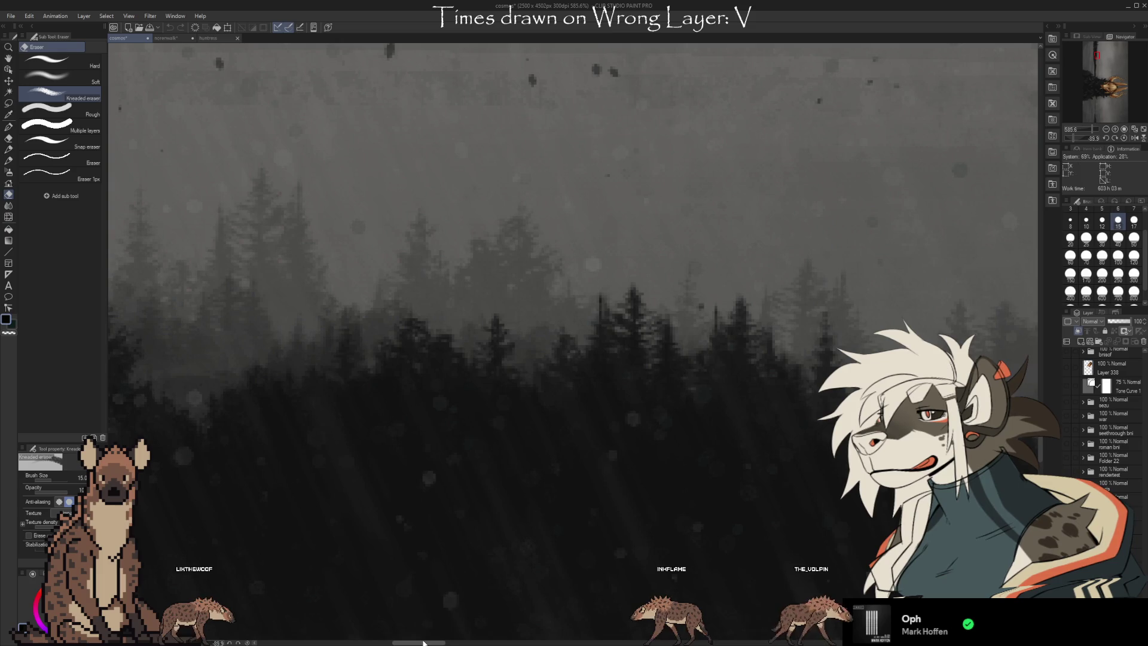
left_click_drag(424, 643, 324, 640)
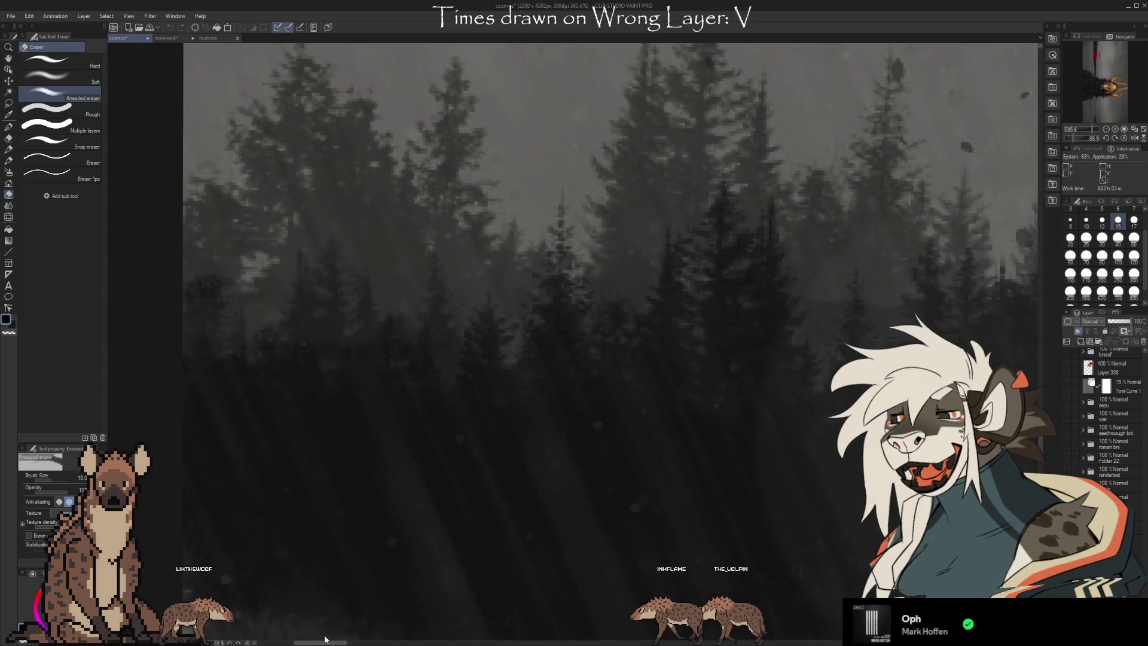
scroll(325, 640, "up", 3)
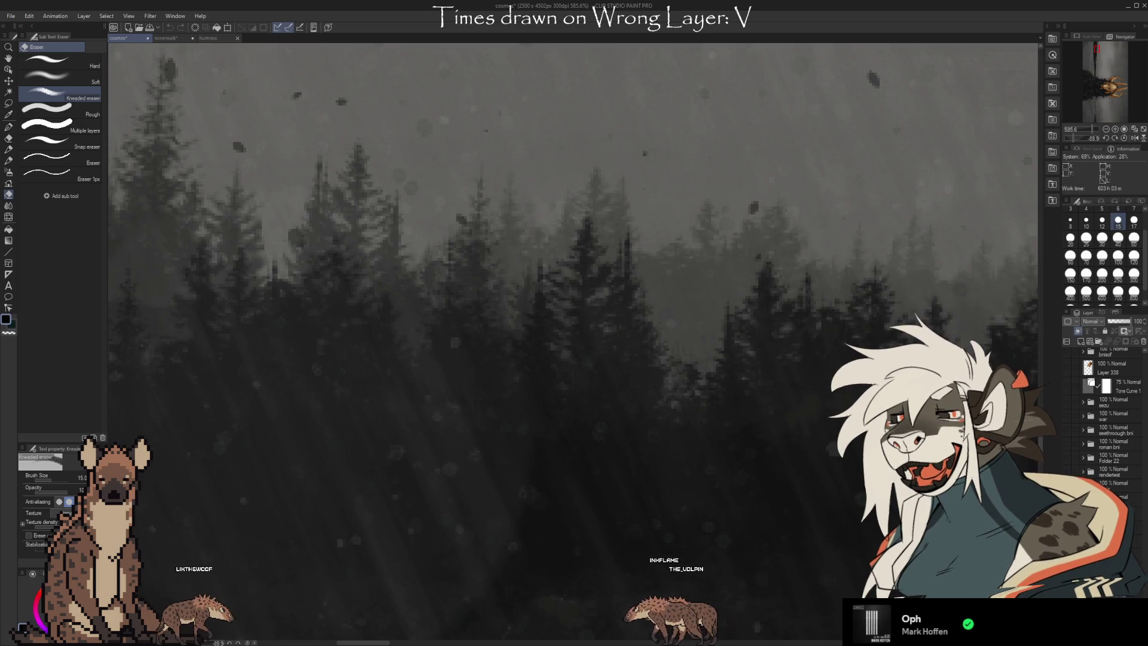
scroll(587, 448, "down", 5)
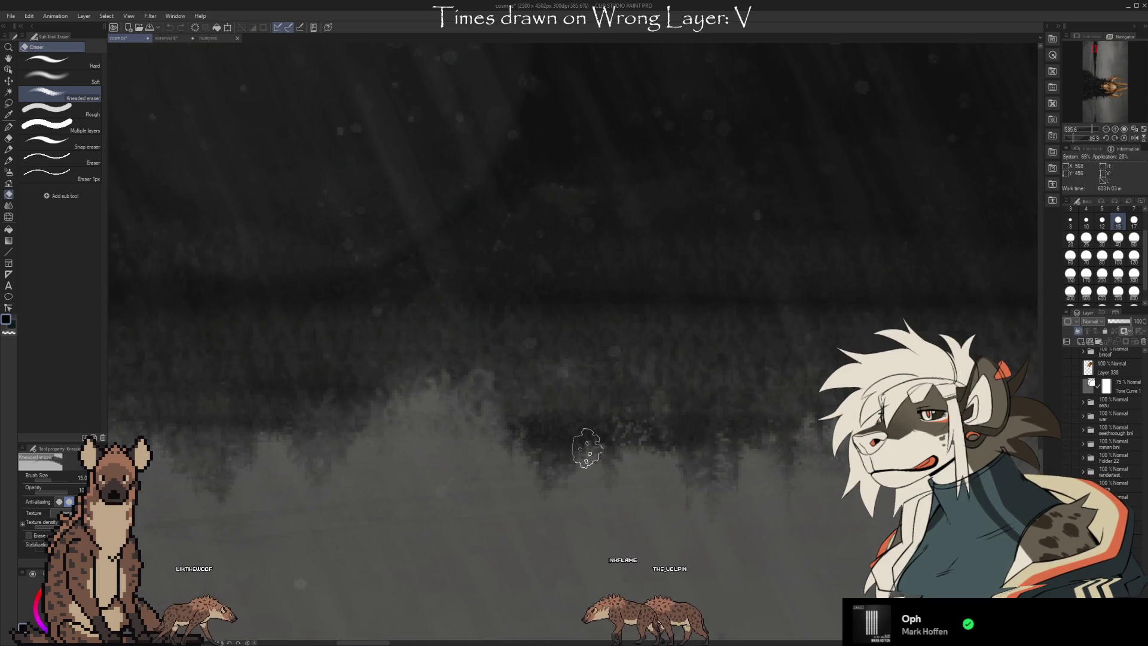
left_click_drag(369, 643, 611, 609)
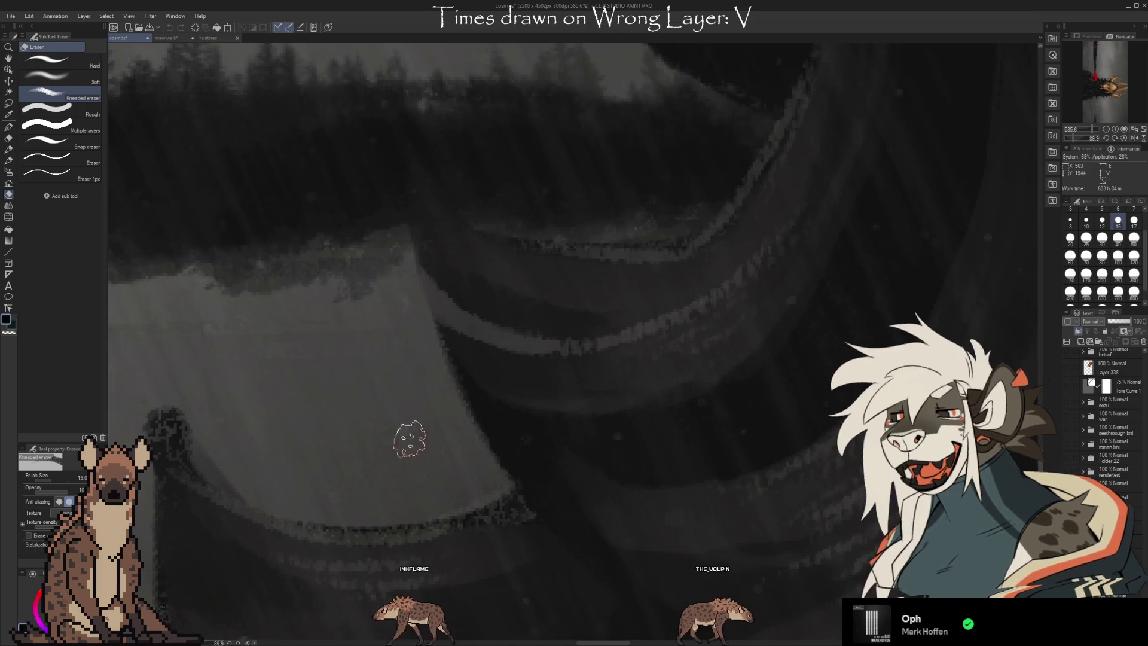
scroll(409, 440, "down", 10)
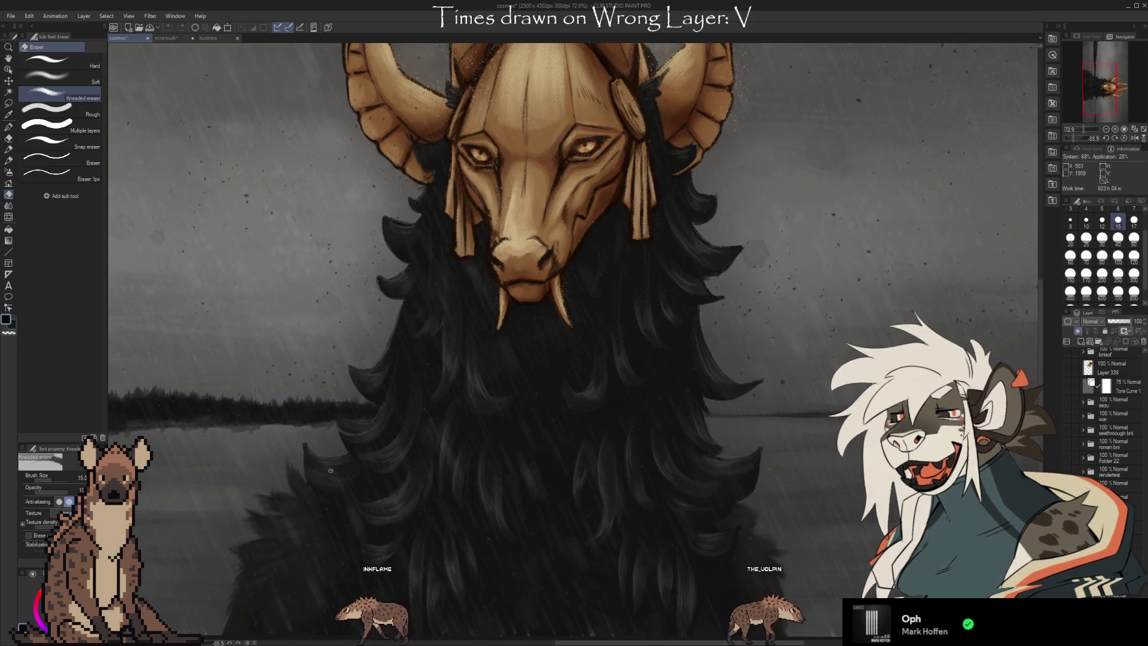
scroll(330, 471, "down", 2)
scroll(418, 383, "up", 1)
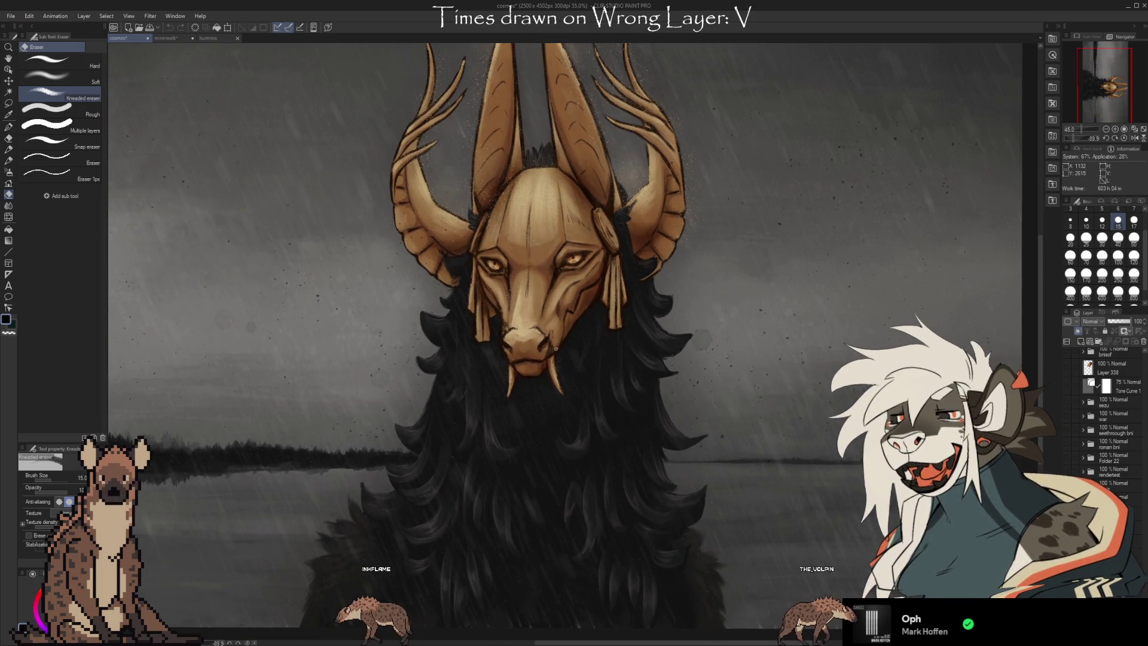
scroll(314, 402, "up", 1)
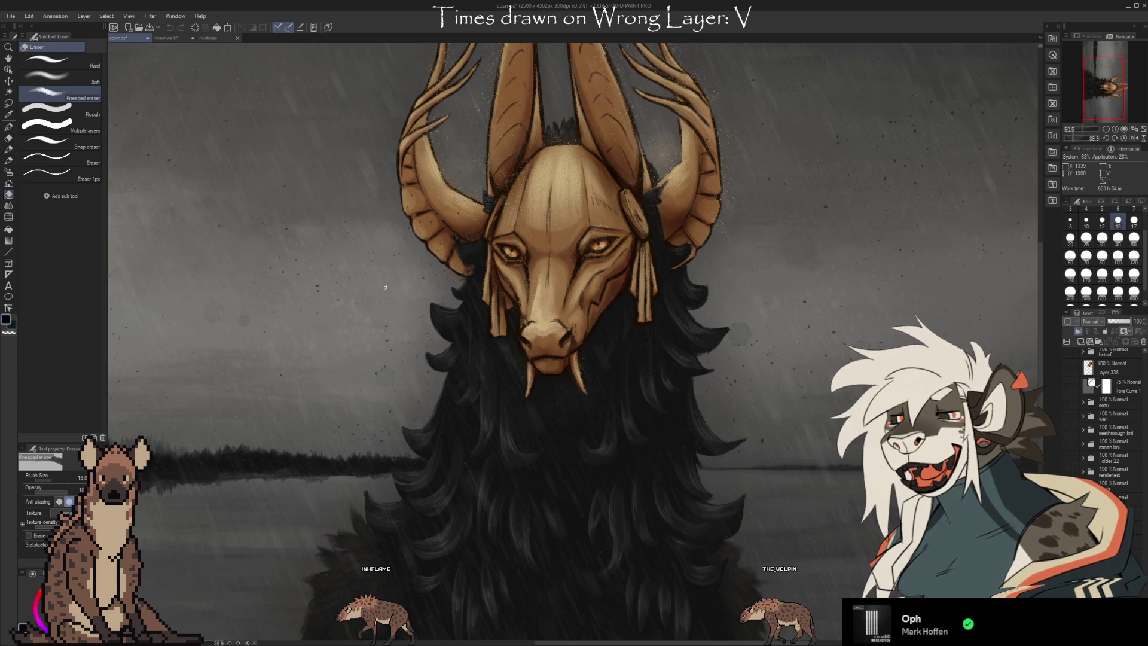
left_click(211, 37)
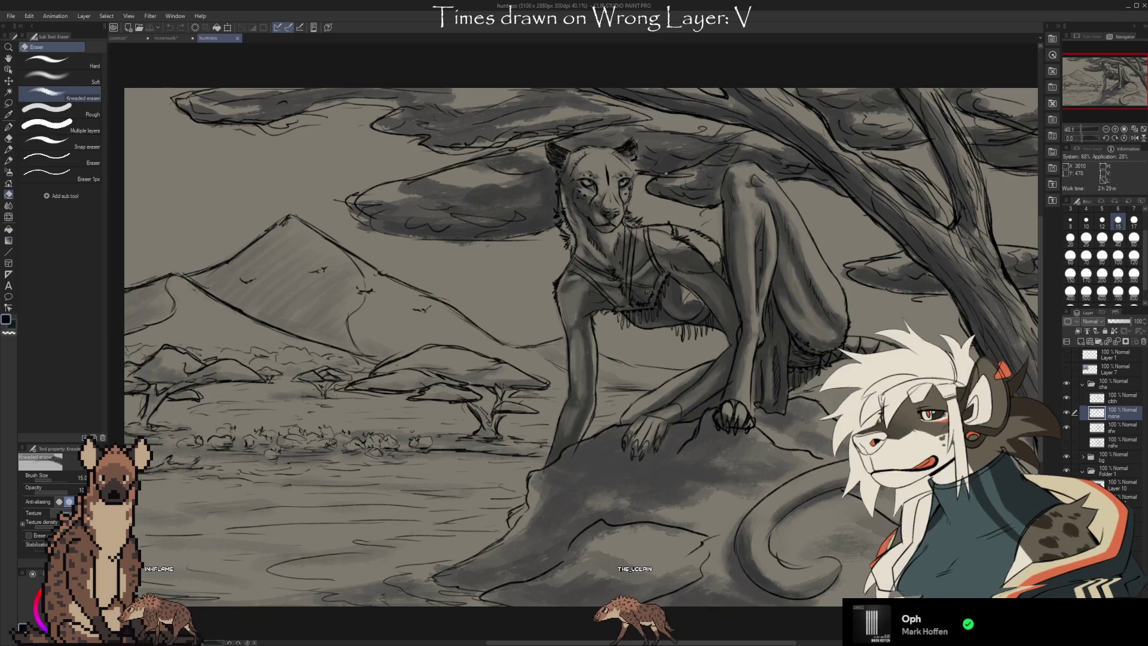
Zoom in and out around the cheetah's face and the savanna landscape to inspect the sketch.
scroll(666, 174, "up", 1)
scroll(574, 347, "up", 1)
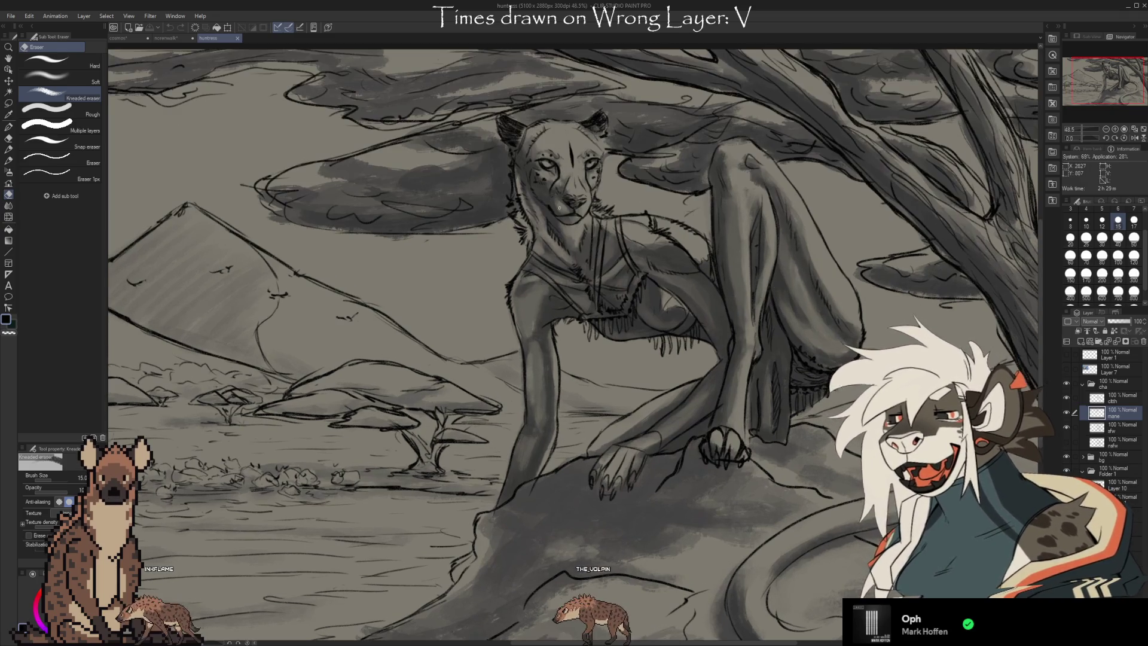
scroll(560, 207, "up", 10)
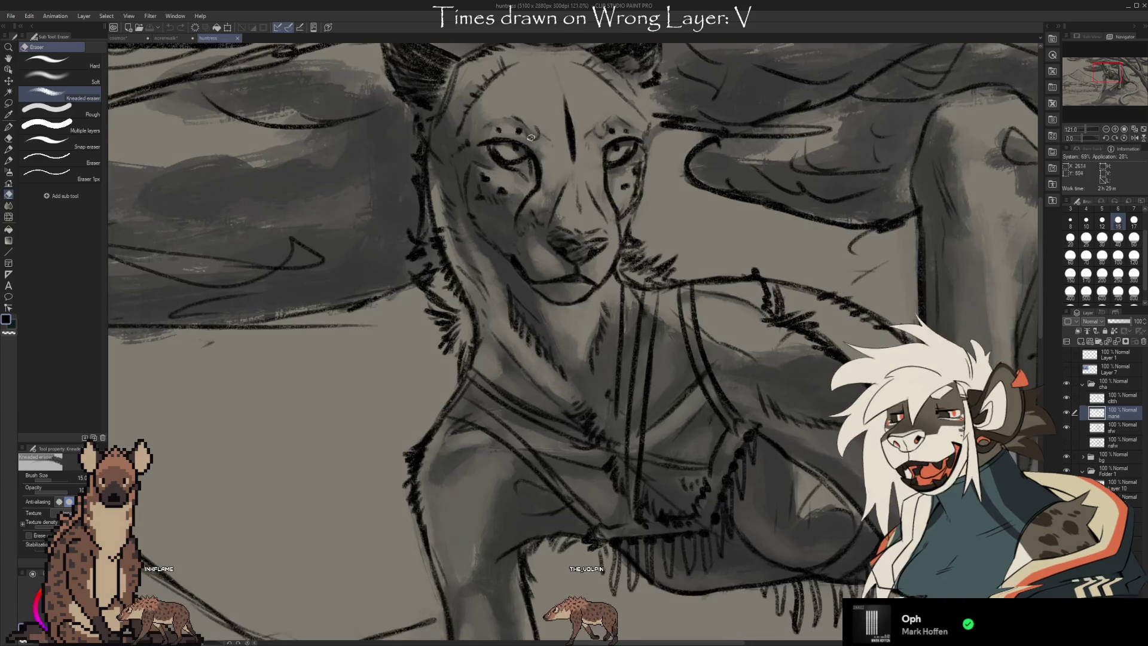
scroll(530, 138, "up", 2)
scroll(755, 458, "down", 1)
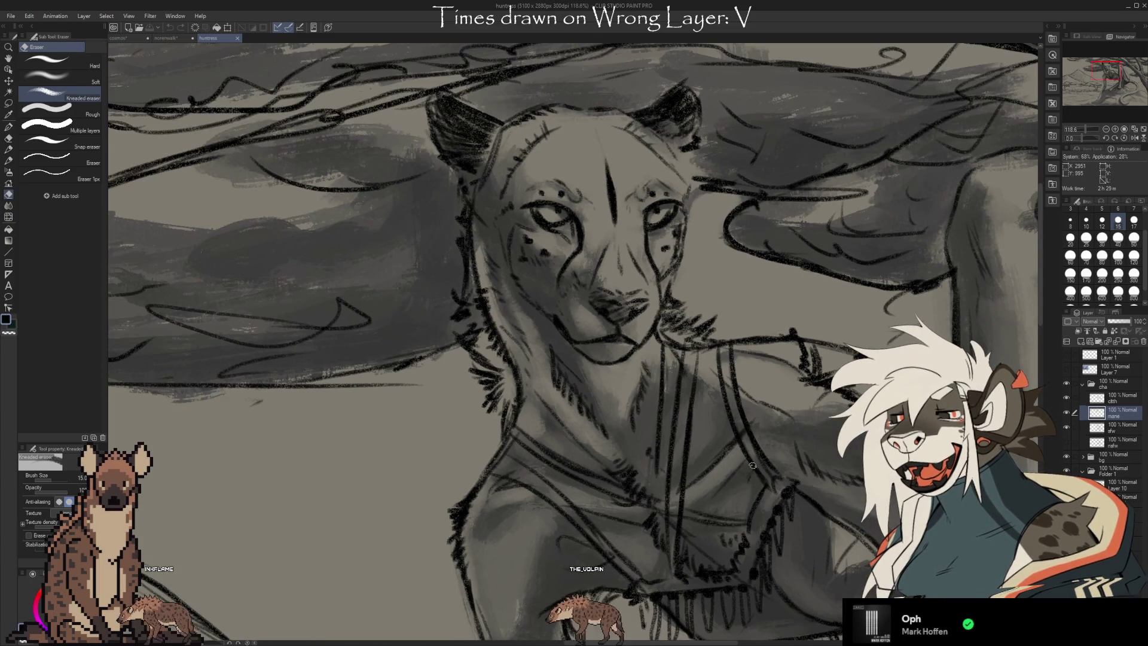
scroll(894, 136, "down", 5)
scroll(310, 485, "up", 5)
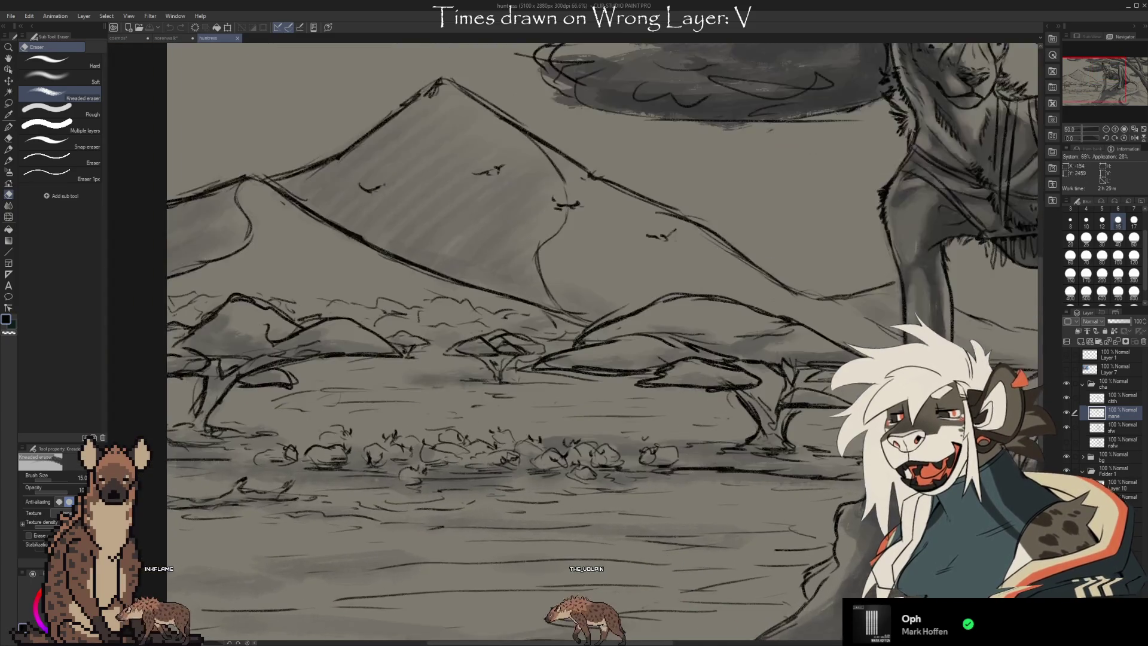
scroll(470, 435, "up", 7)
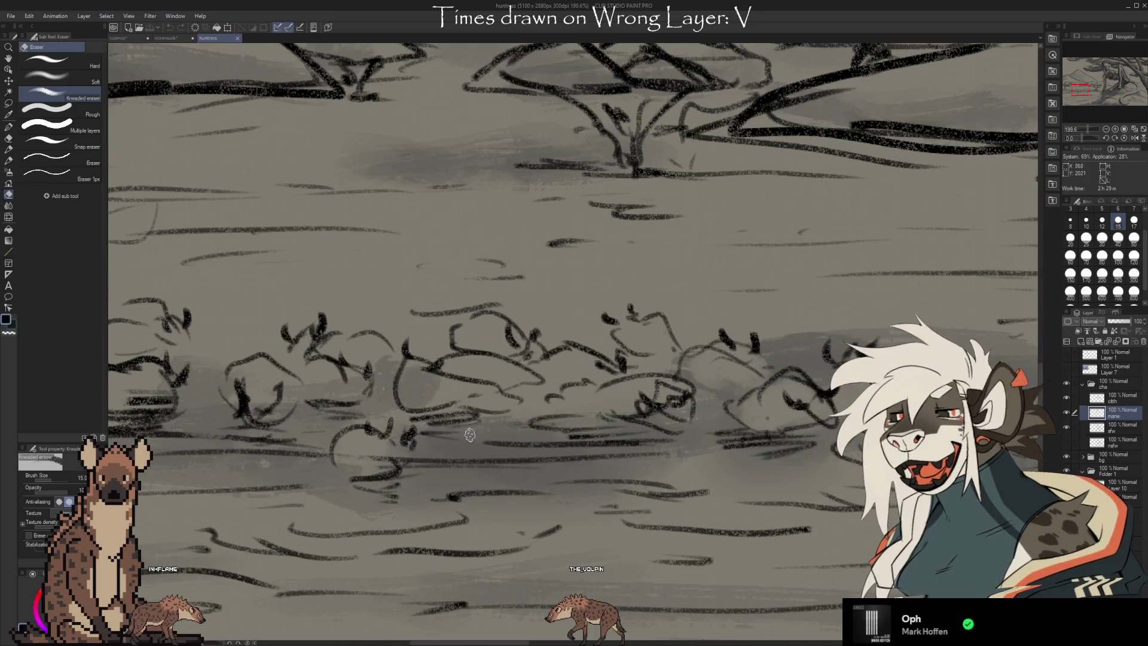
scroll(221, 396, "down", 3)
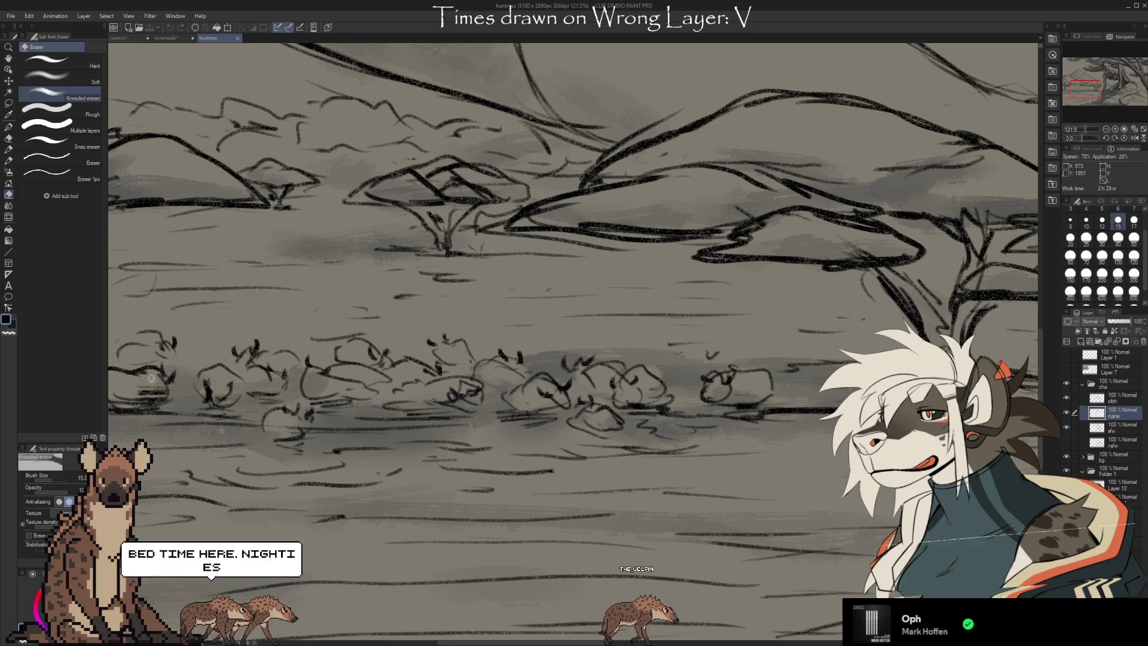
scroll(521, 105, "down", 5)
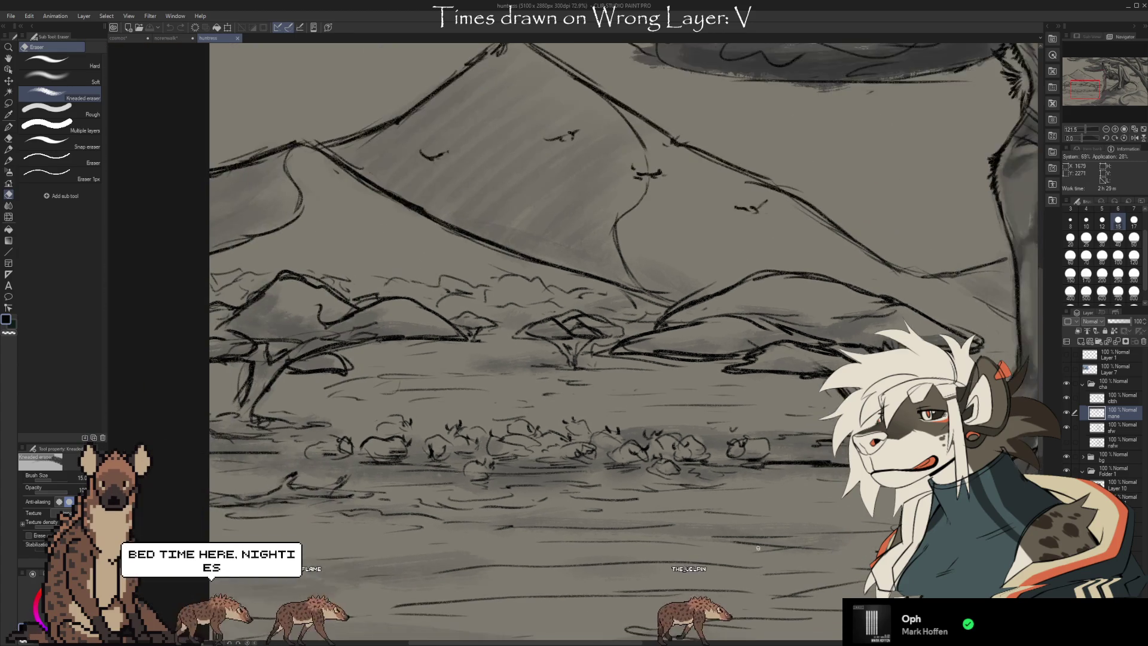
scroll(522, 104, "up", 2)
scroll(521, 105, "down", 5)
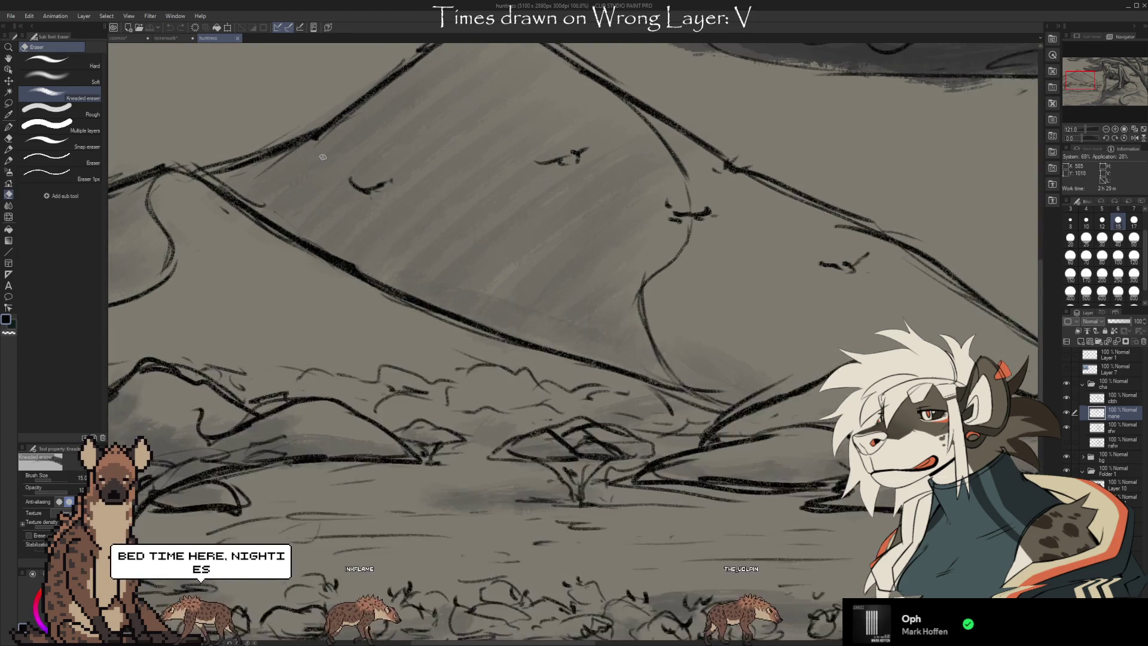
scroll(125, 340, "down", 1)
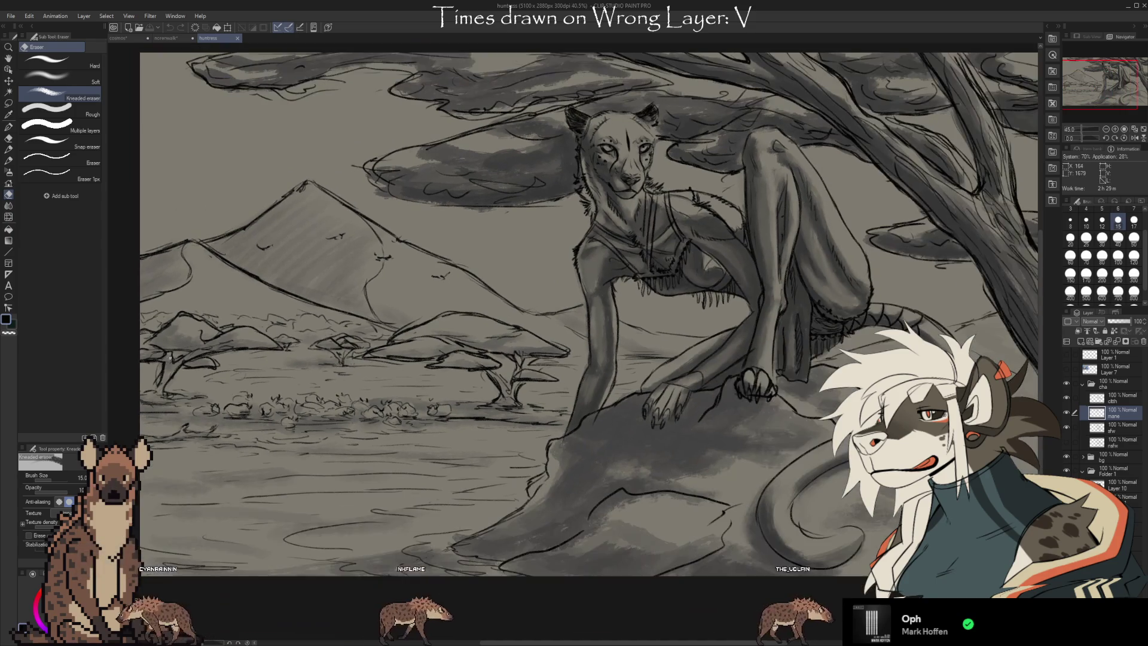
scroll(191, 389, "down", 1)
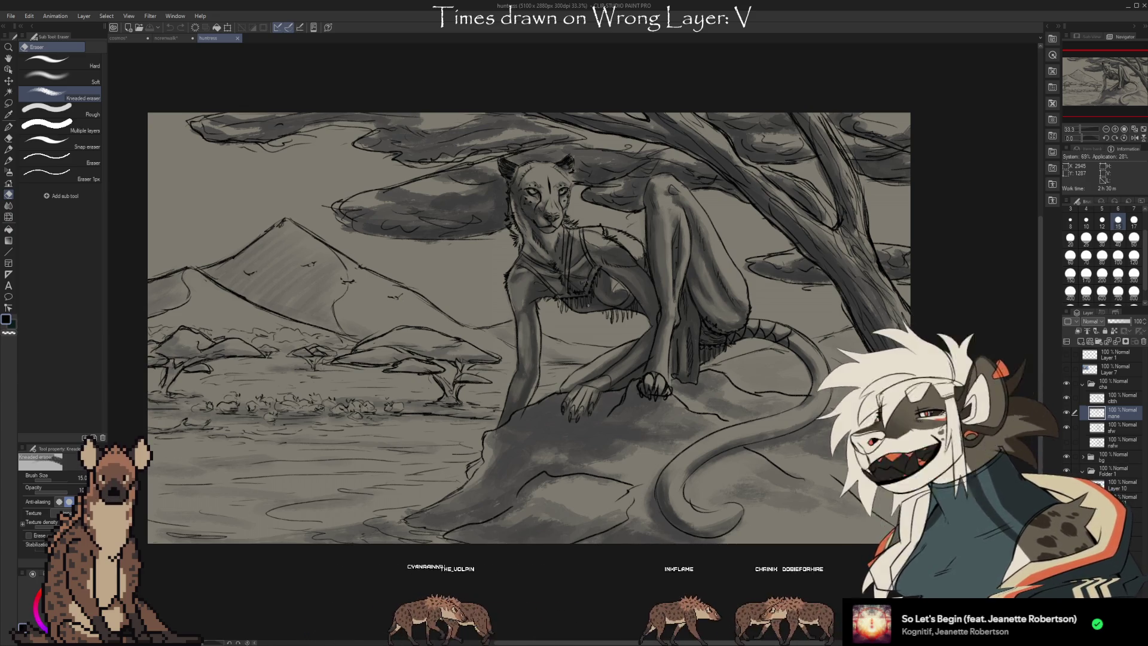
scroll(605, 209, "up", 3)
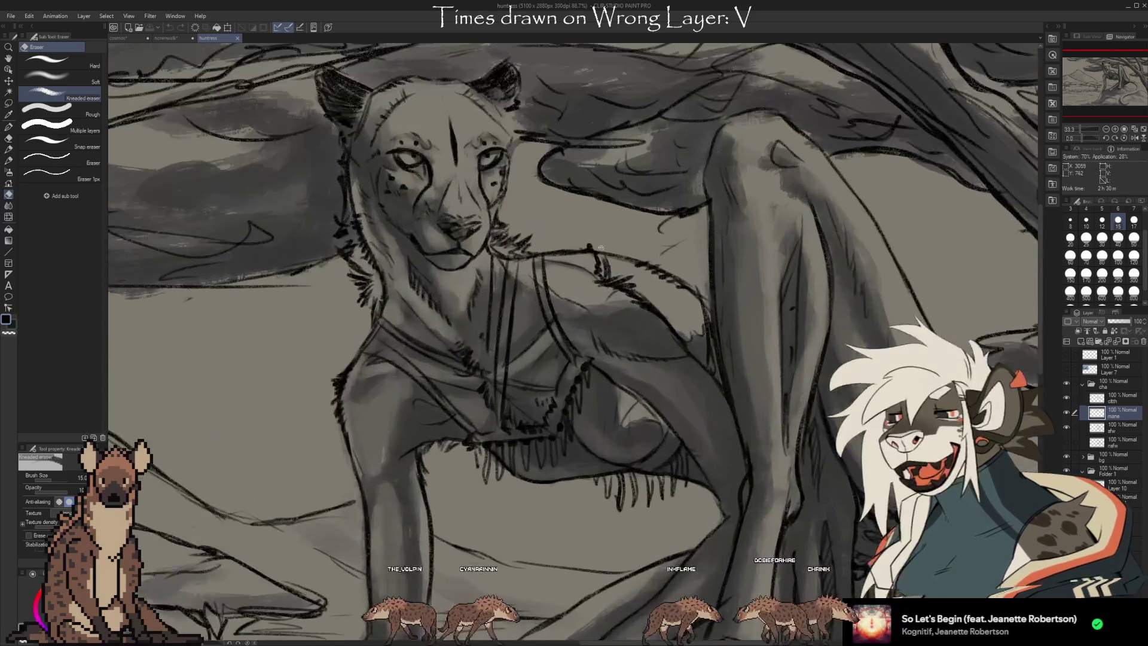
Toggle the mane fur layer on and off to compare the face, leaving it visible.
scroll(806, 588, "down", 2)
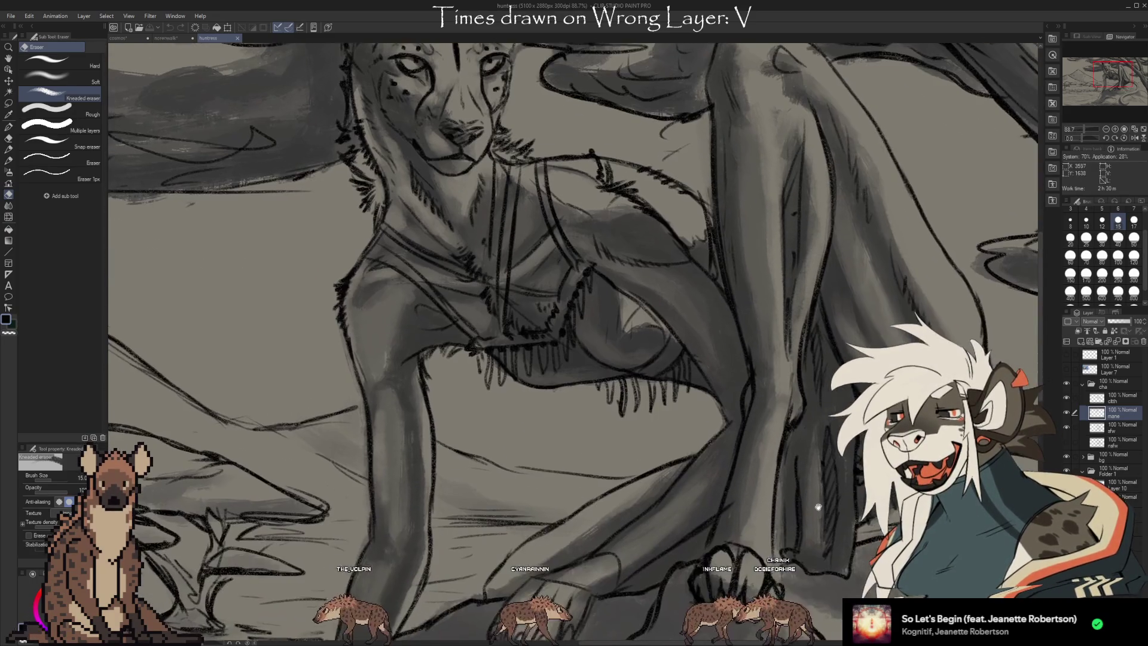
left_click(1065, 411)
left_click(1065, 412)
left_click(1066, 412)
left_click(1066, 412)
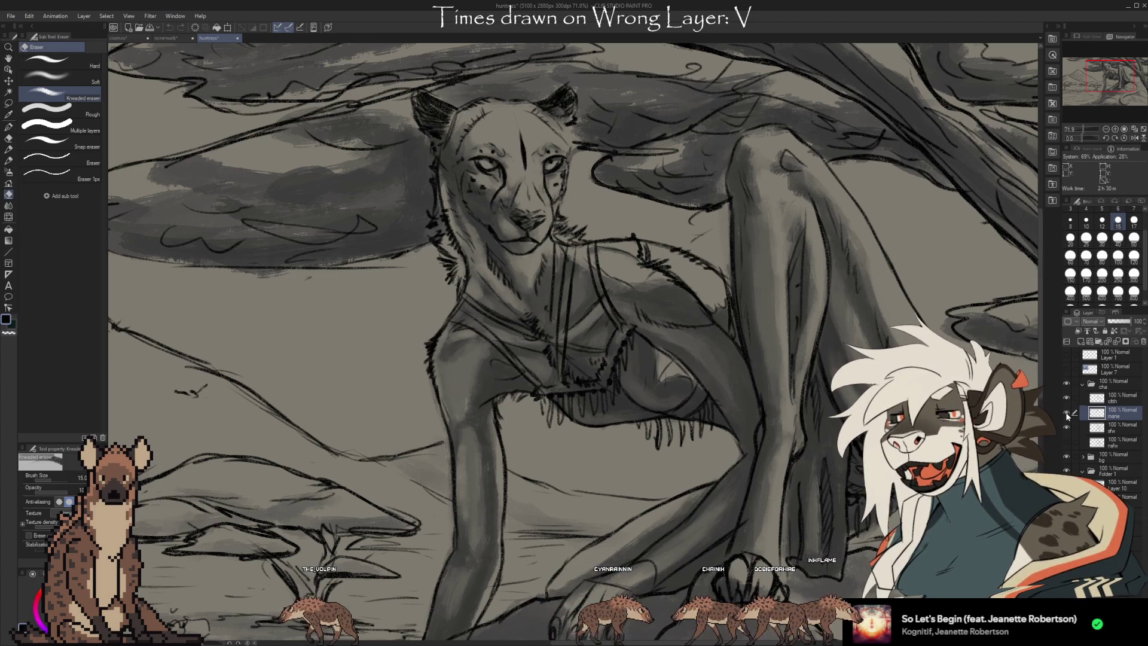
left_click(1066, 412)
left_click(1067, 412)
mouse_move(523, 302)
left_mouse_down()
mouse_move(534, 333)
mouse_move(595, 354)
left_mouse_up()
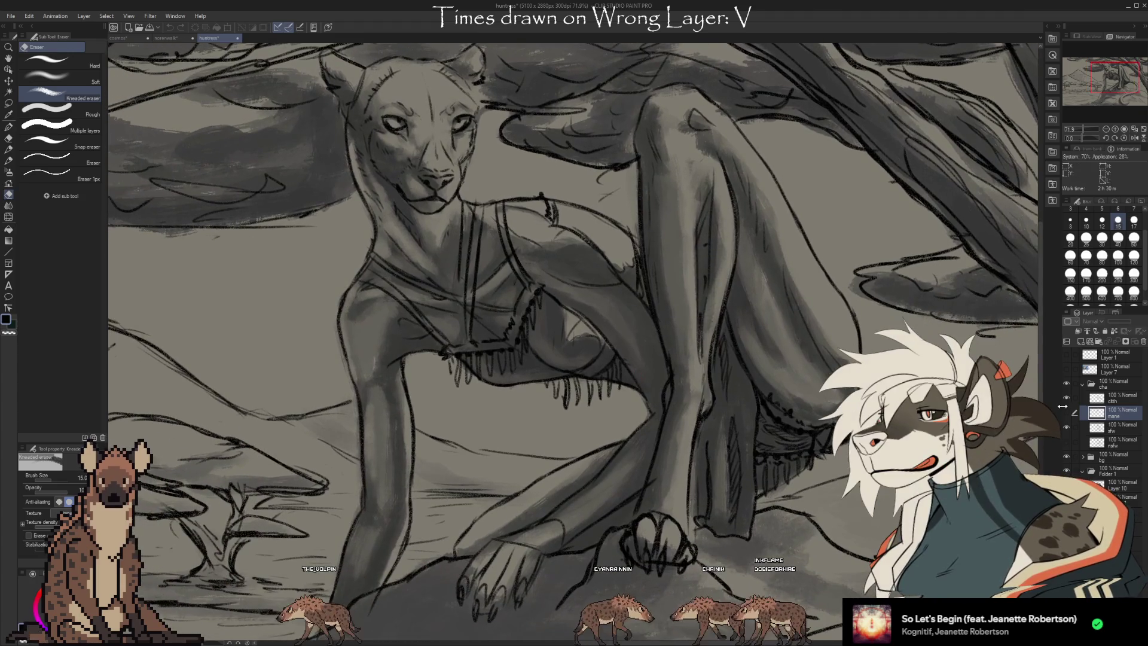
left_click(1067, 413)
left_click_drag(554, 485, 614, 416)
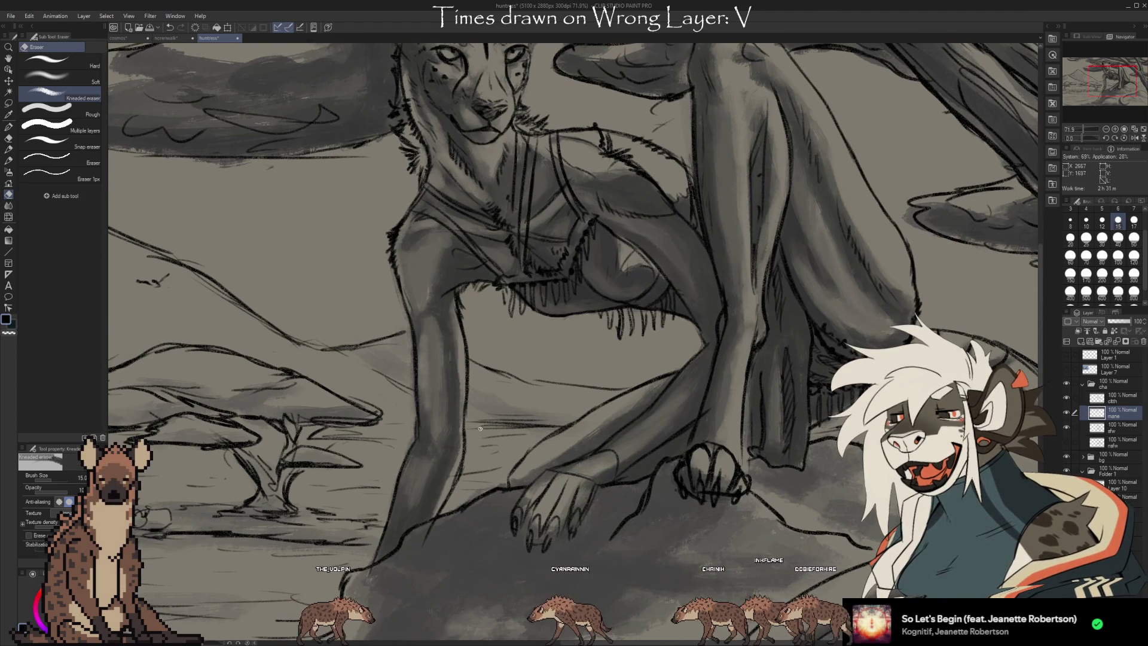
Switch to the soft chalk pencil and bring the cheetah's head and upper body into view.
key("b")
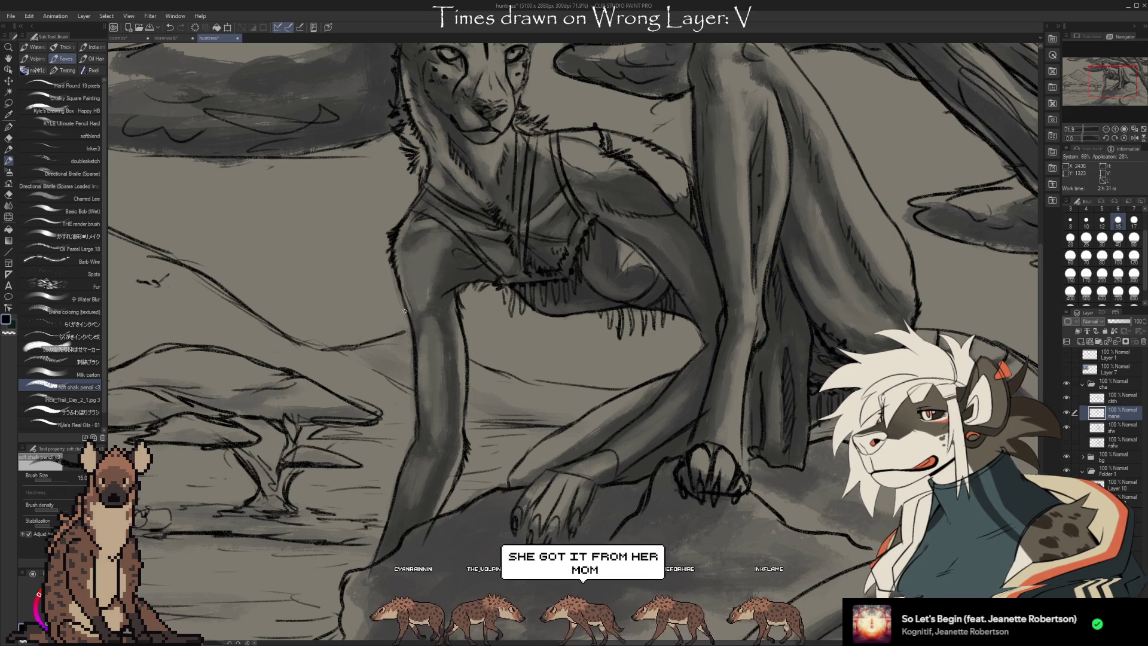
mouse_move(785, 135)
left_mouse_down()
mouse_move(671, 166)
mouse_move(645, 218)
mouse_move(671, 214)
left_mouse_up()
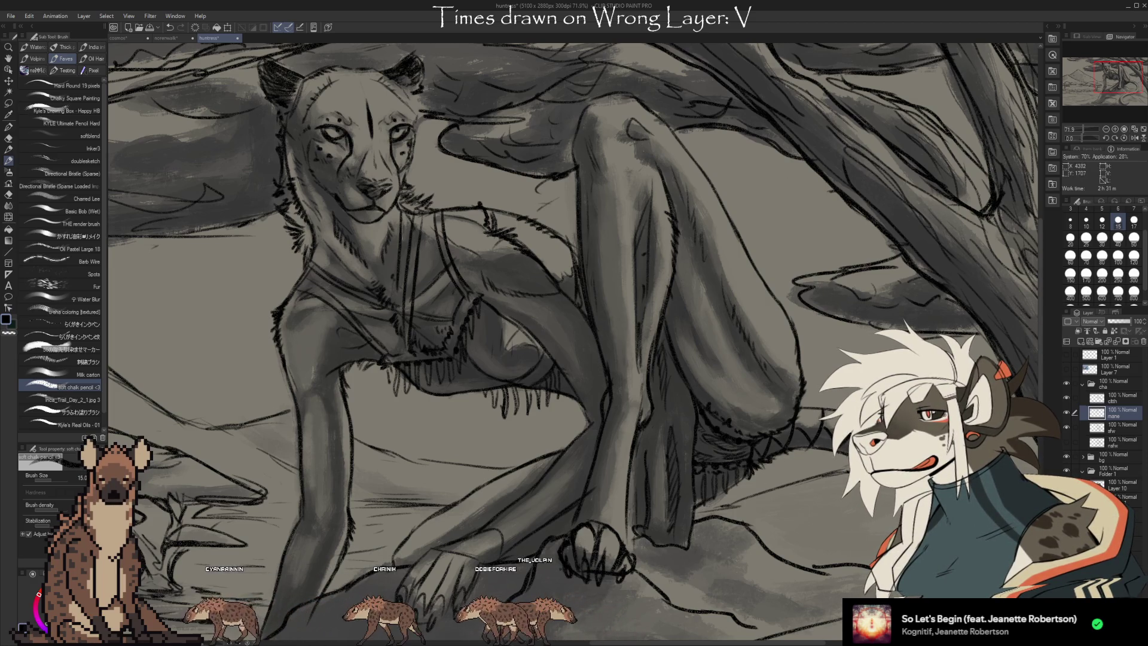
scroll(671, 424, "down", 5)
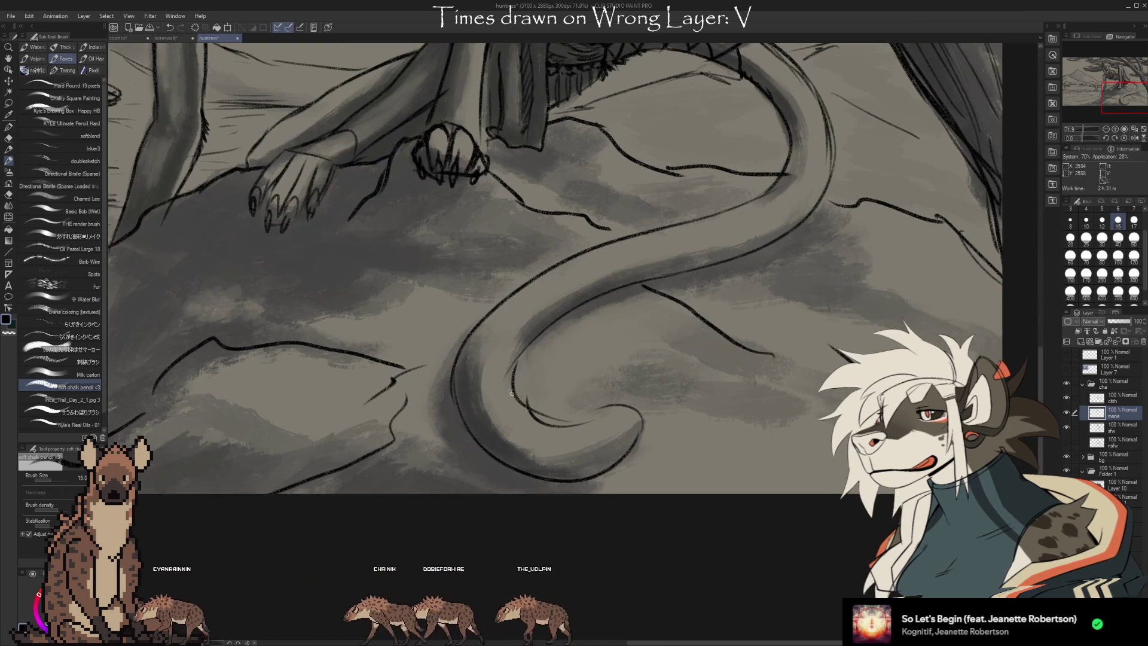
Hatch ring marks across the cheetah's tail, near its tip and along its left edge.
left_click_drag(507, 384, 547, 418)
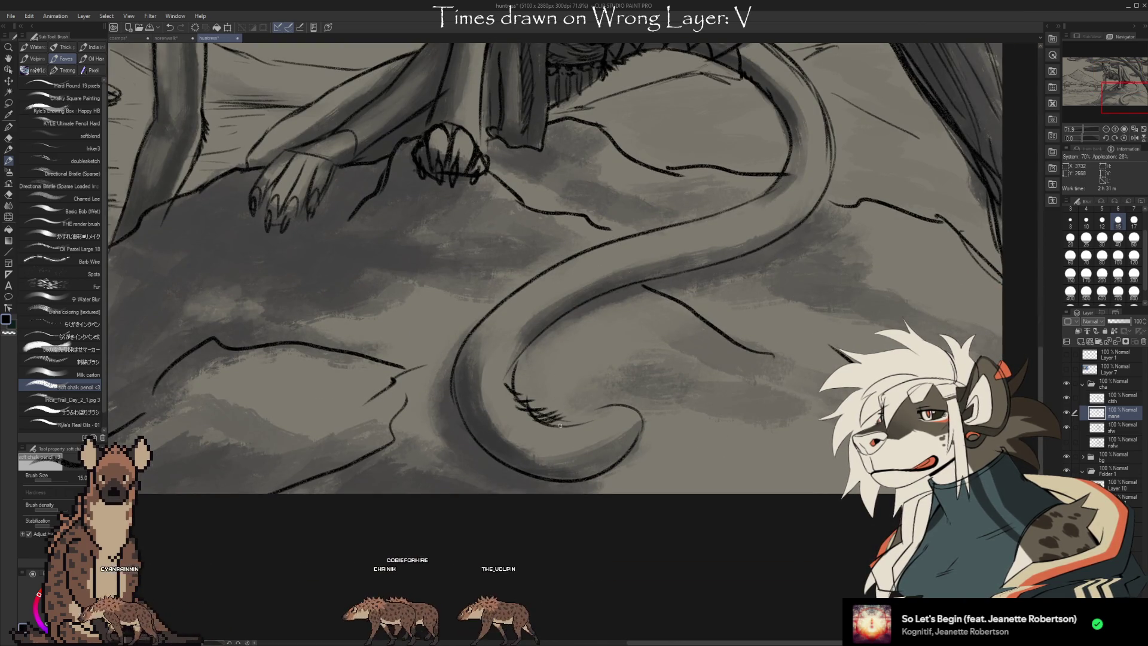
left_click_drag(565, 406, 575, 420)
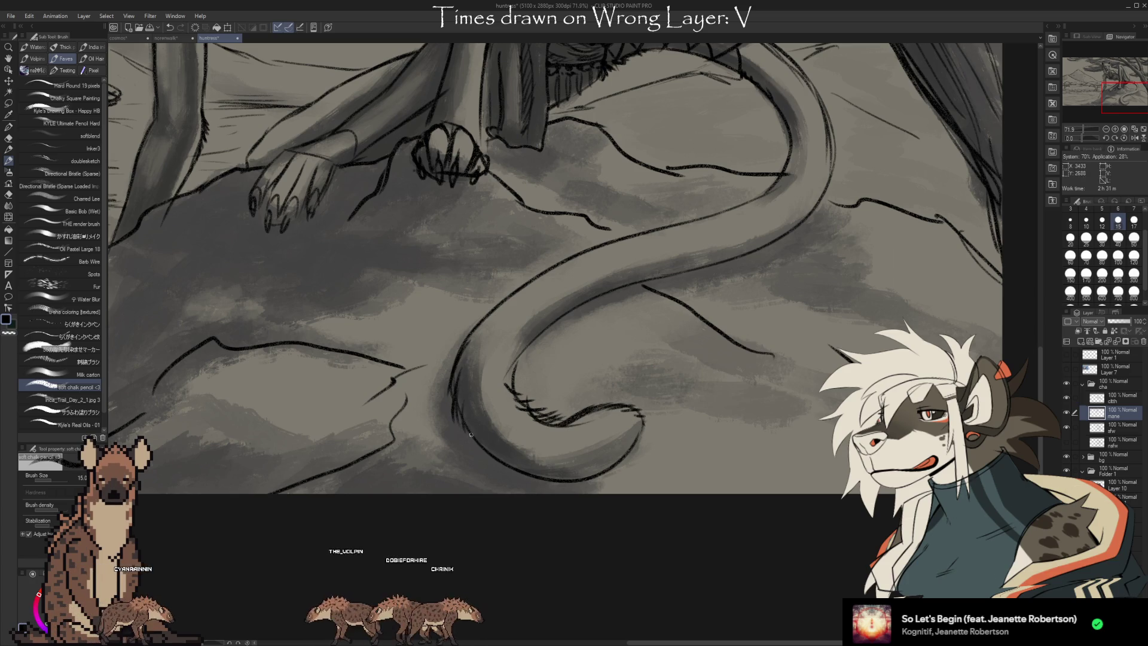
left_click_drag(460, 415, 453, 376)
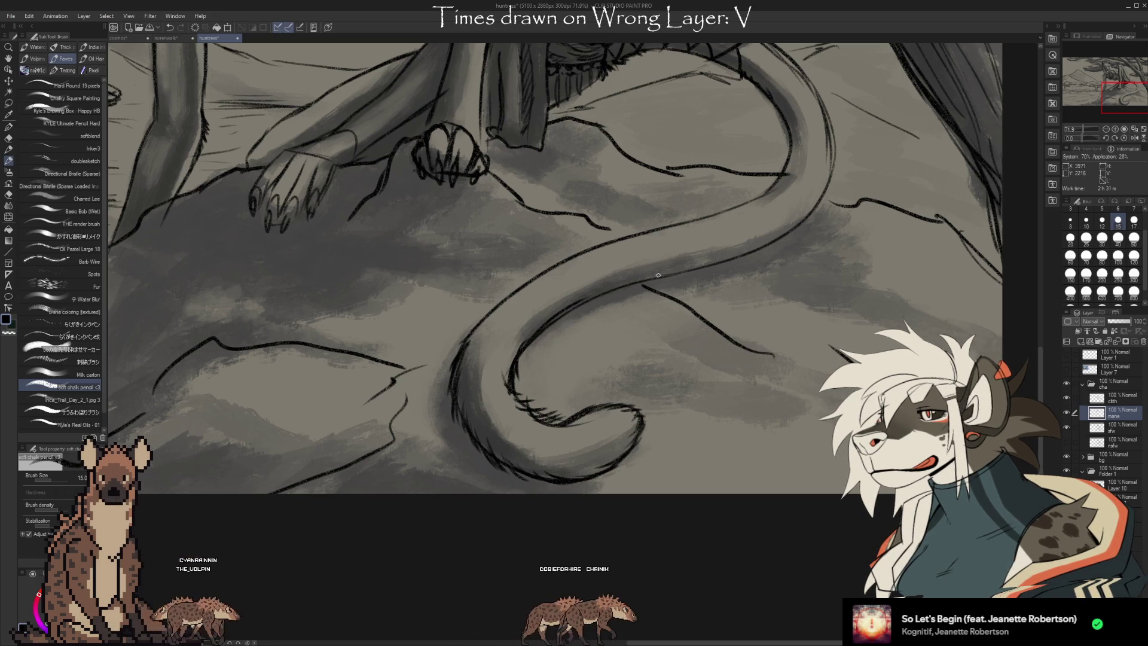
key("e")
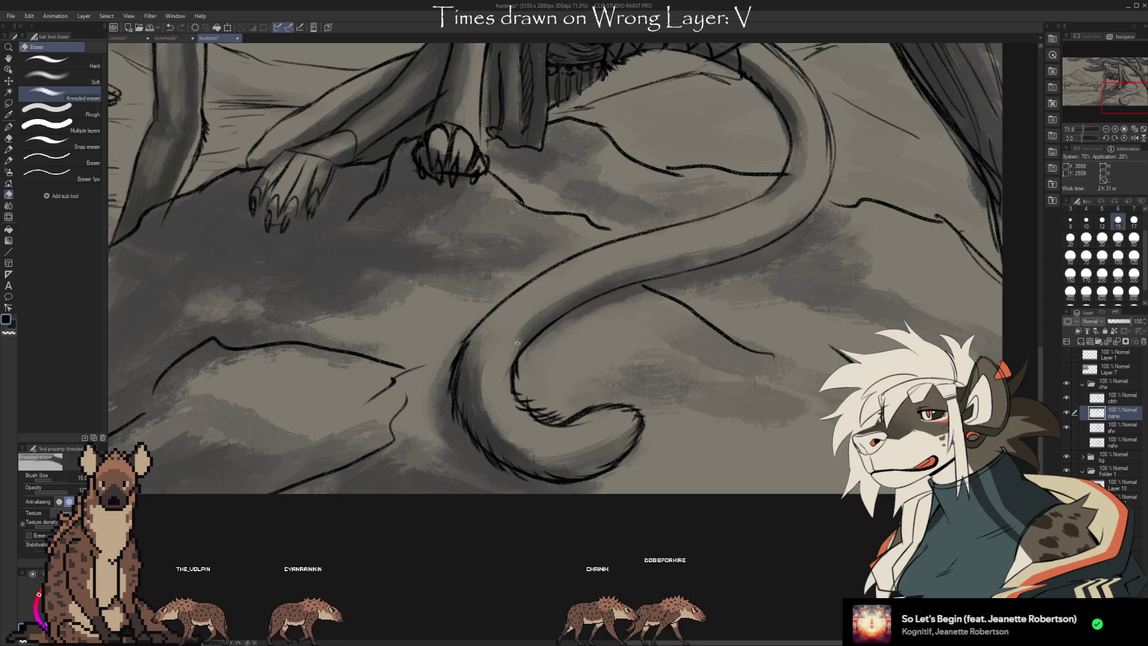
key("b")
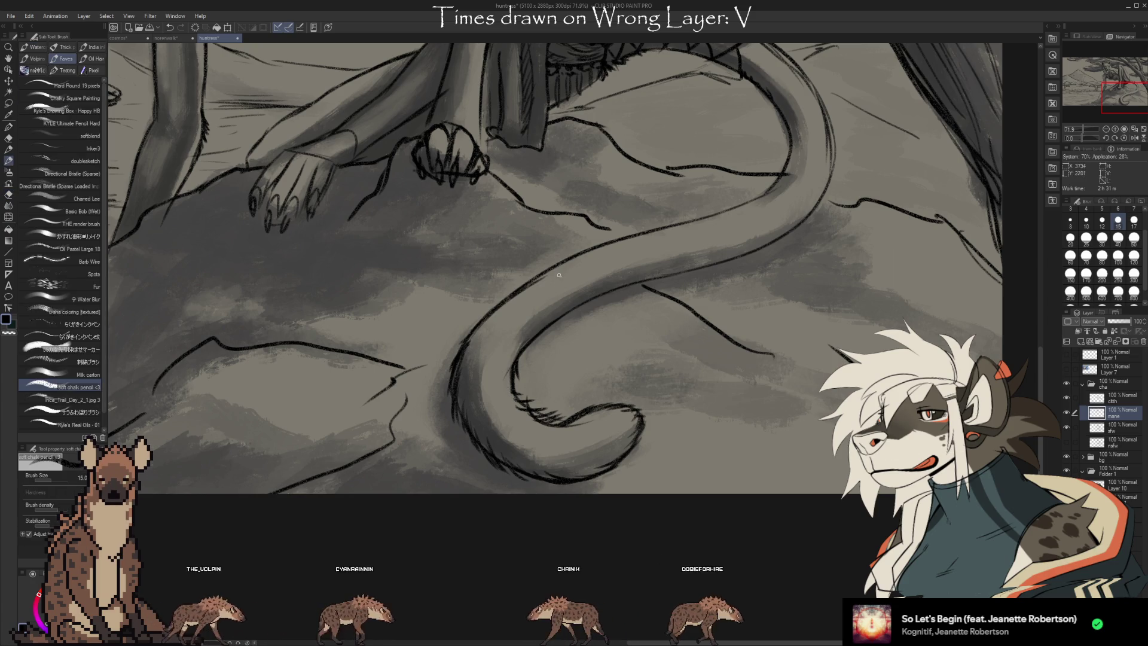
Pan up from the tail to the cheetah's head and body, then move down to the sfw layer.
left_click_drag(879, 230, 765, 317)
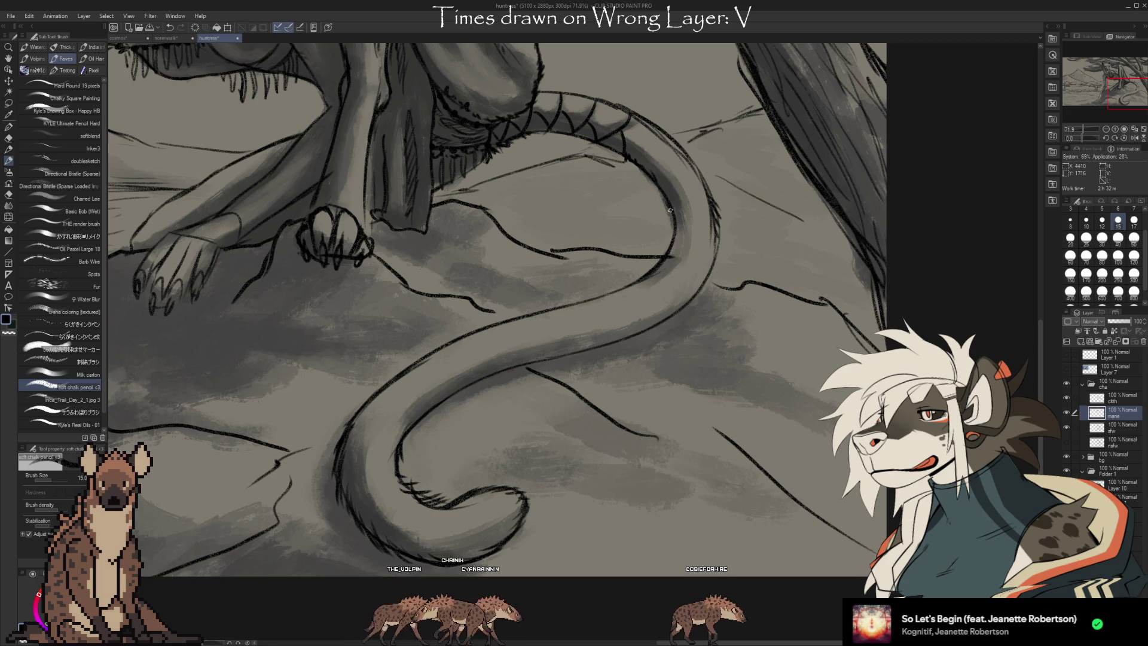
left_click_drag(570, 407, 679, 443)
key("alt+bracketleft")
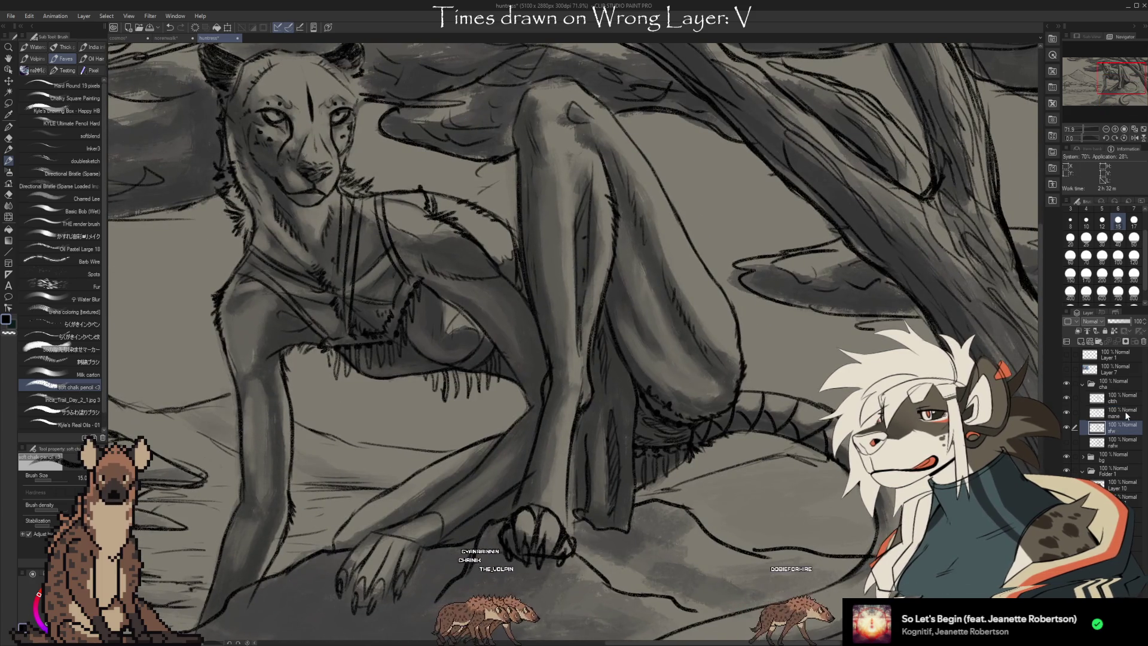
Darken the raised leg's left outline, touching it up with brush and eraser.
key("e")
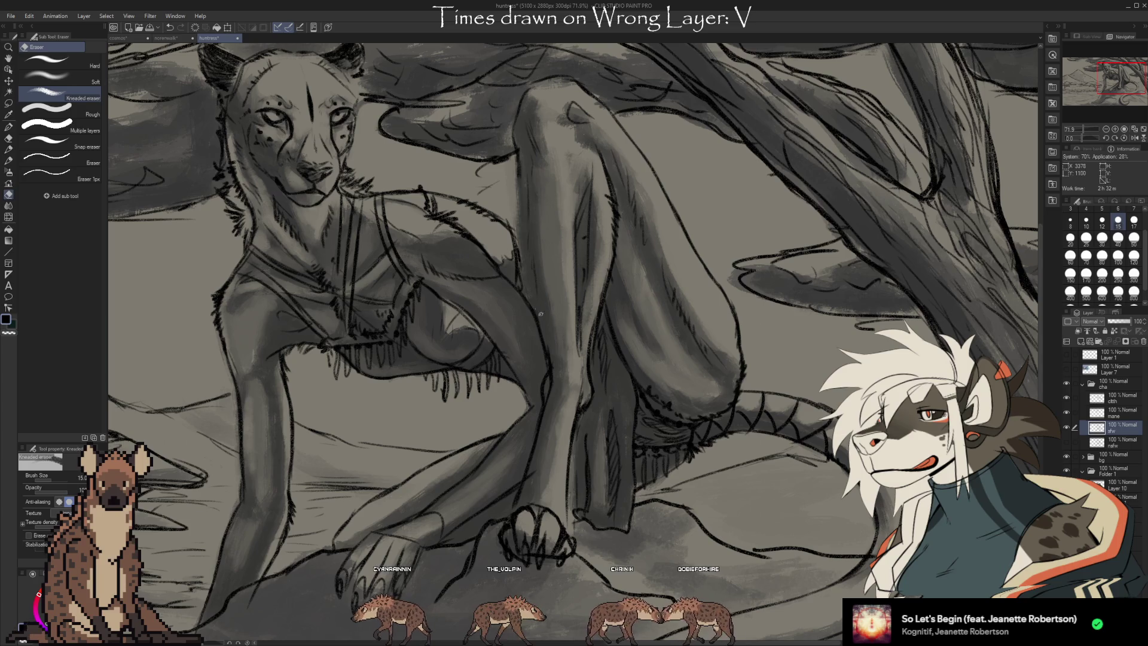
key("b")
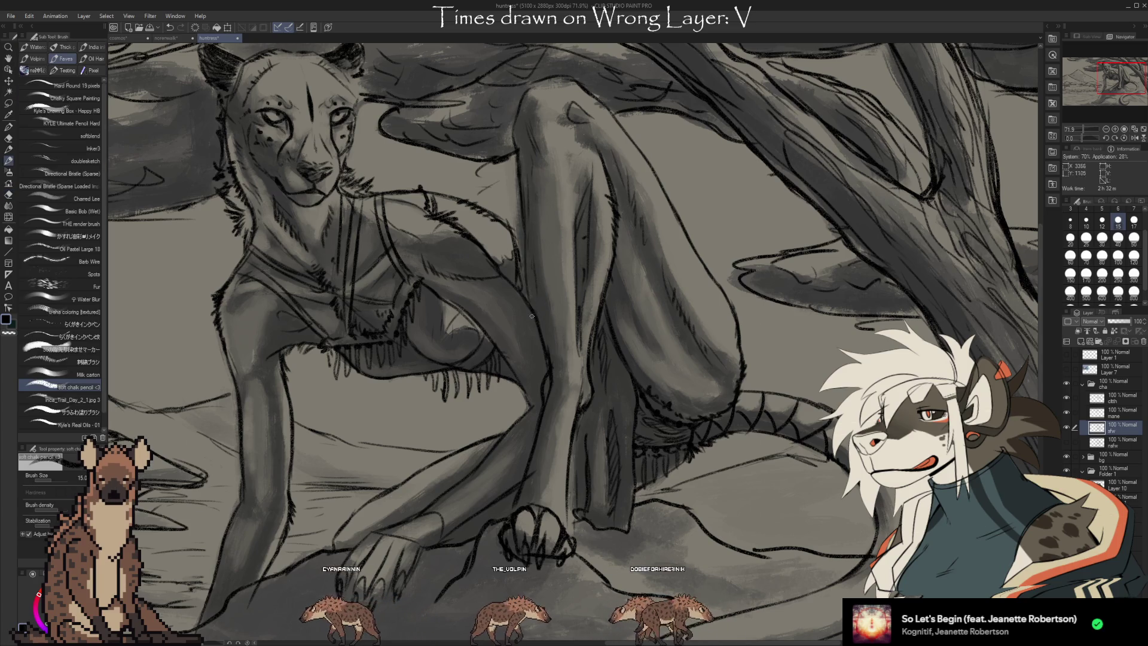
mouse_move(529, 255)
left_mouse_down()
mouse_move(524, 207)
mouse_move(525, 223)
left_mouse_up()
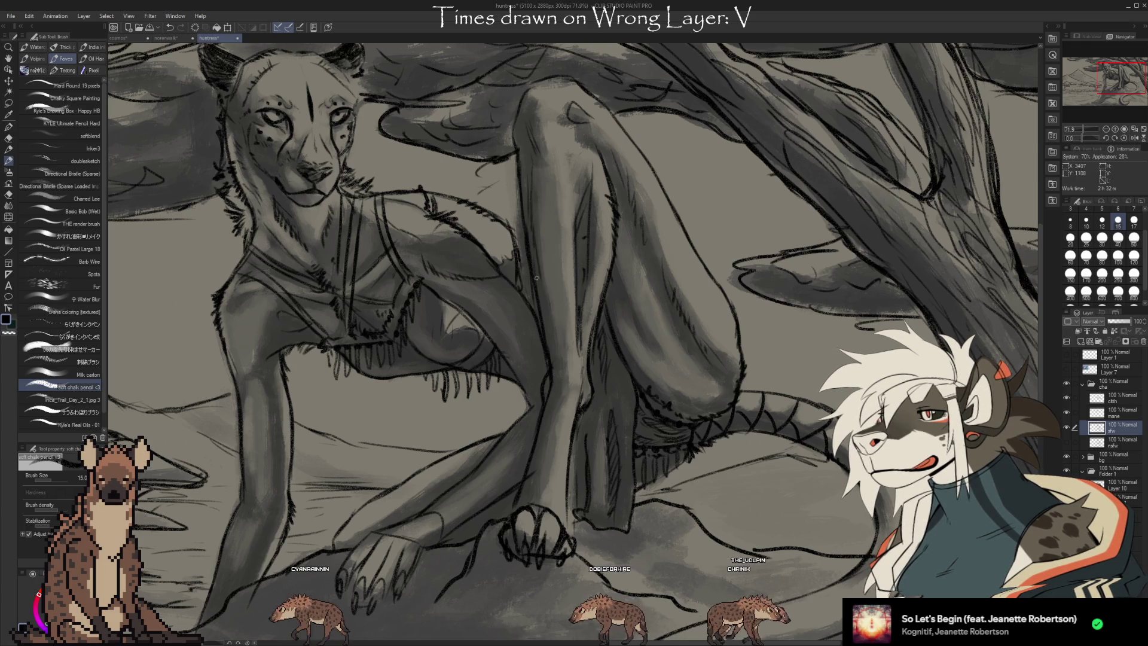
key("e")
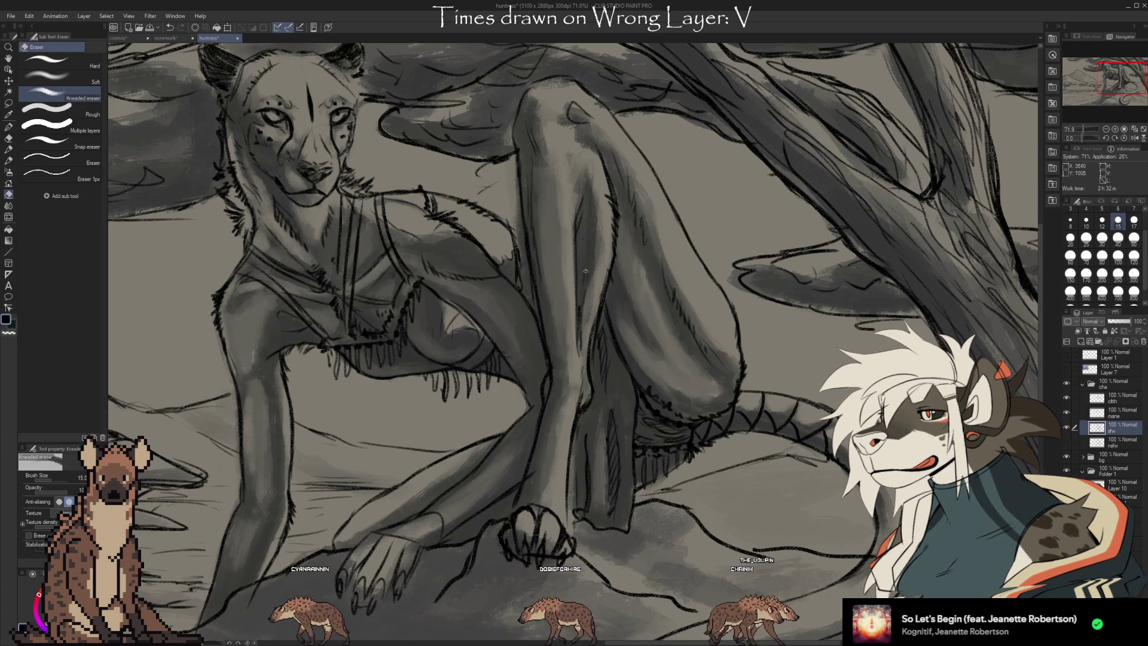
key("b")
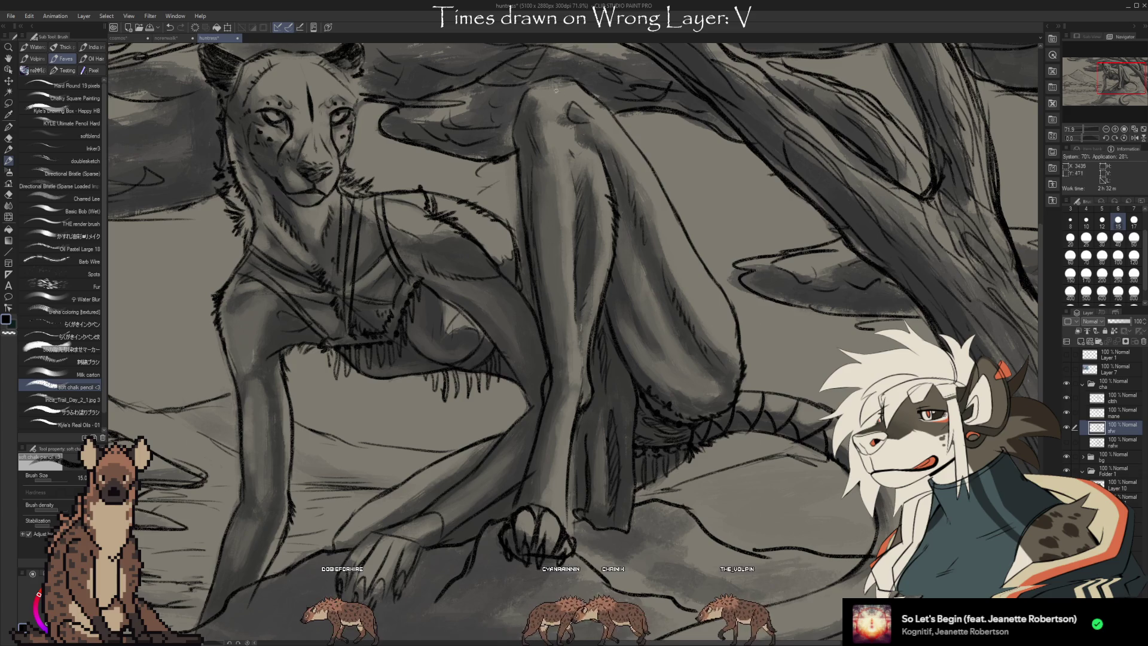
Select the mane layer and shift the view right and down.
left_click(1118, 415)
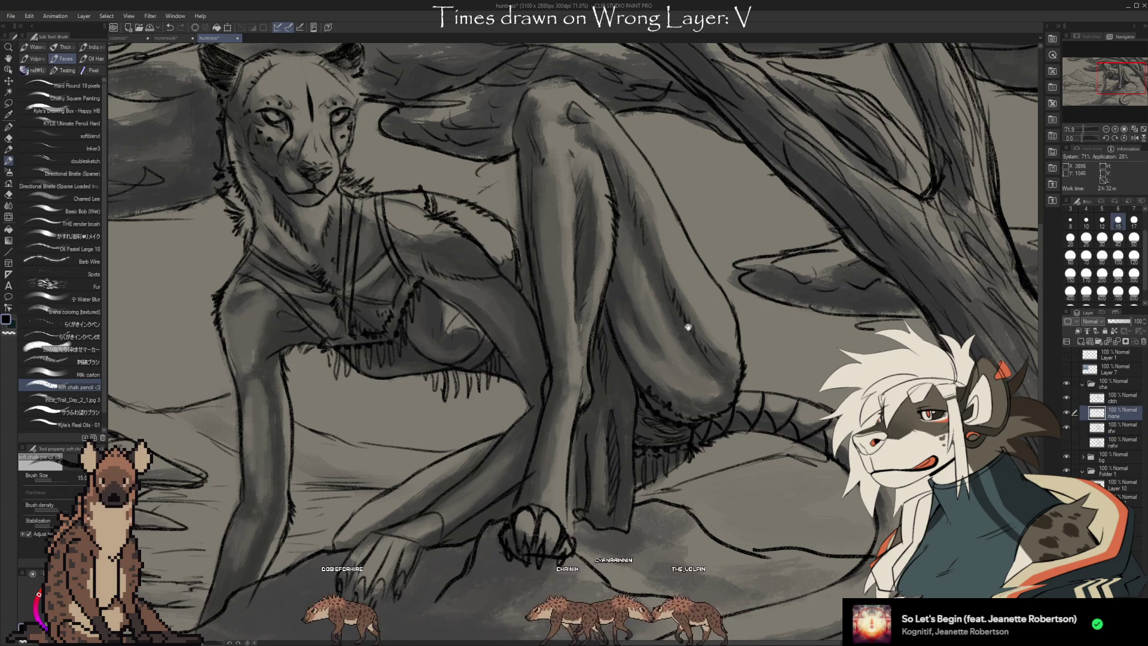
left_click_drag(643, 223, 722, 250)
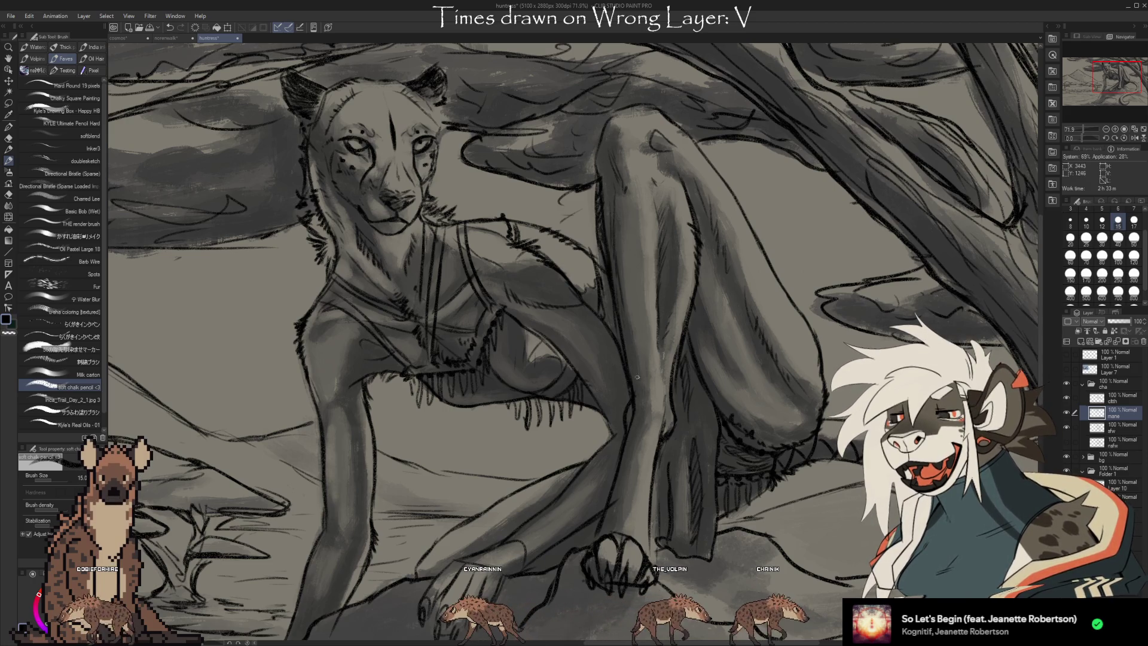
left_click_drag(718, 529, 787, 541)
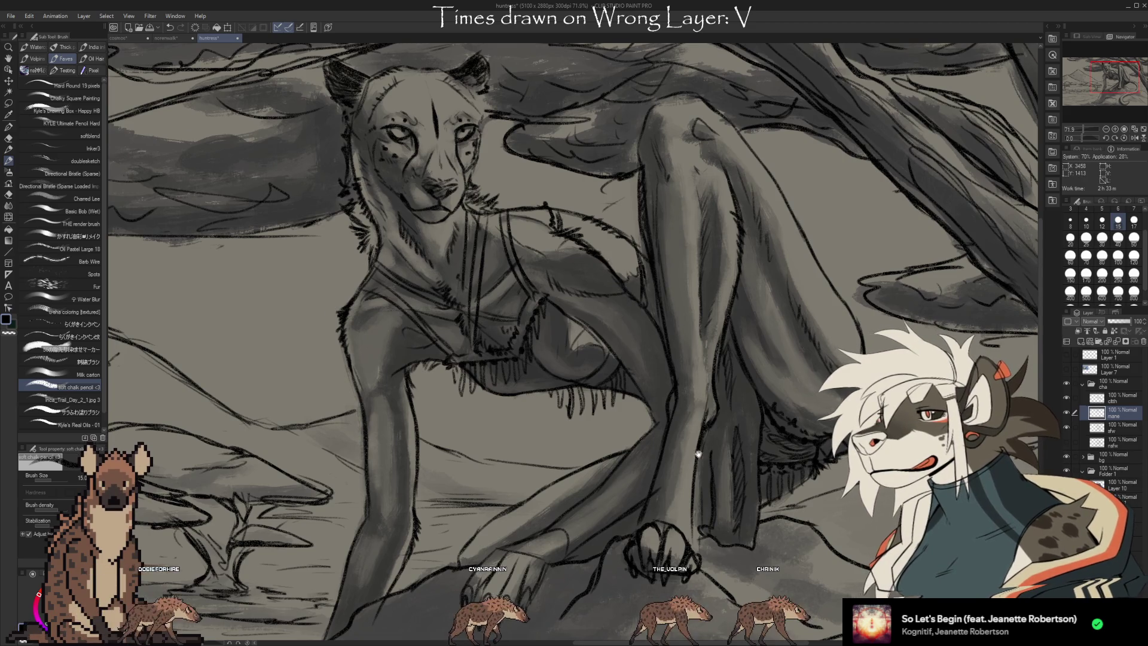
scroll(603, 261, "down", 3)
scroll(838, 497, "down", 3)
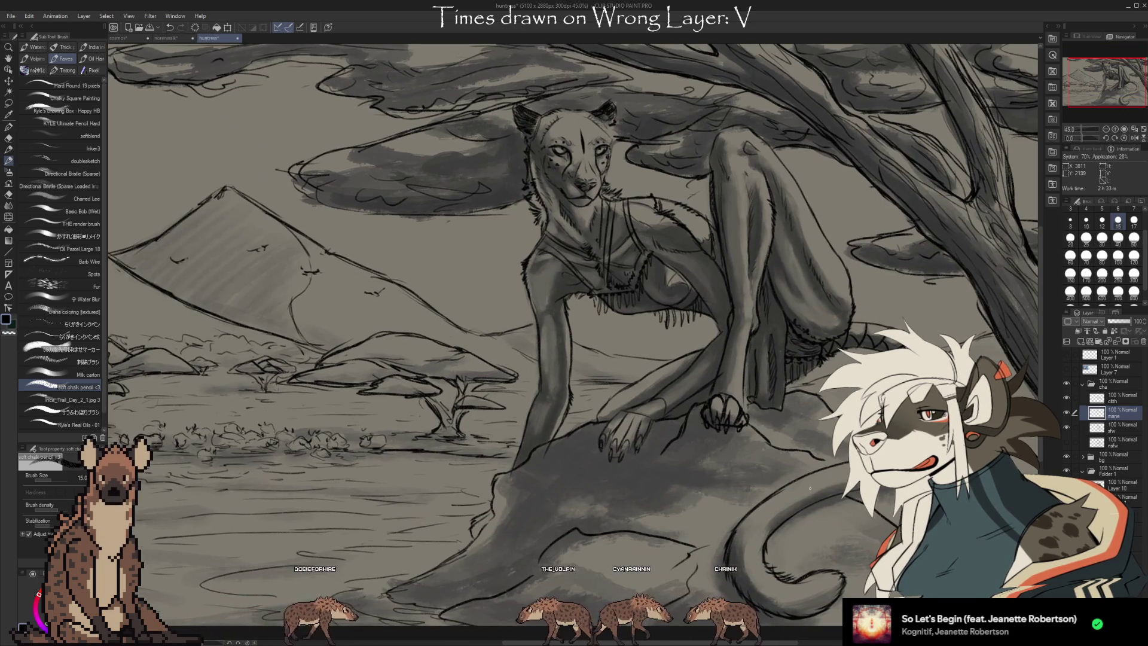
scroll(682, 343, "up", 5)
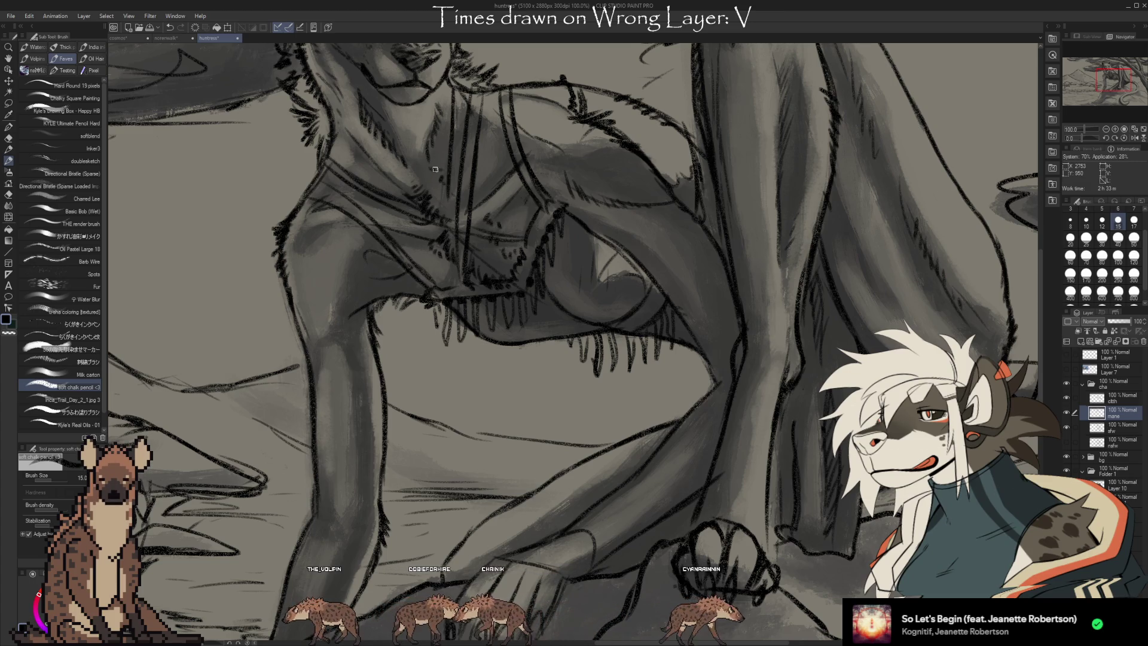
Frame the face and chest, and make the hidden Layer 7 reference sheet visible.
left_click_drag(537, 365, 639, 473)
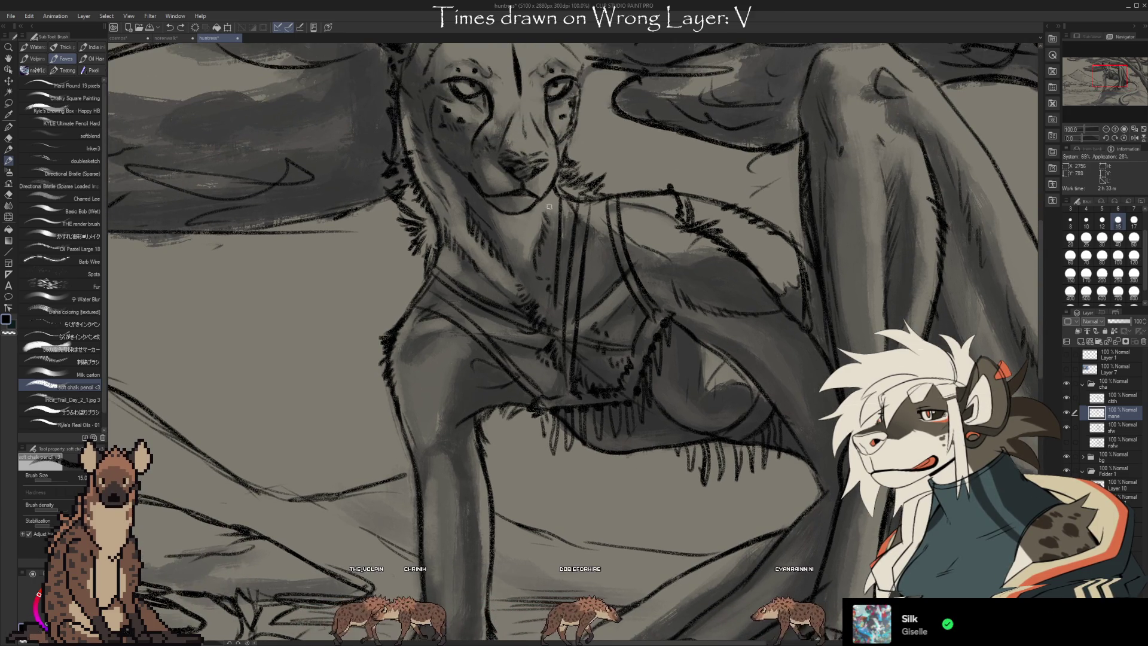
left_click_drag(431, 167, 437, 250)
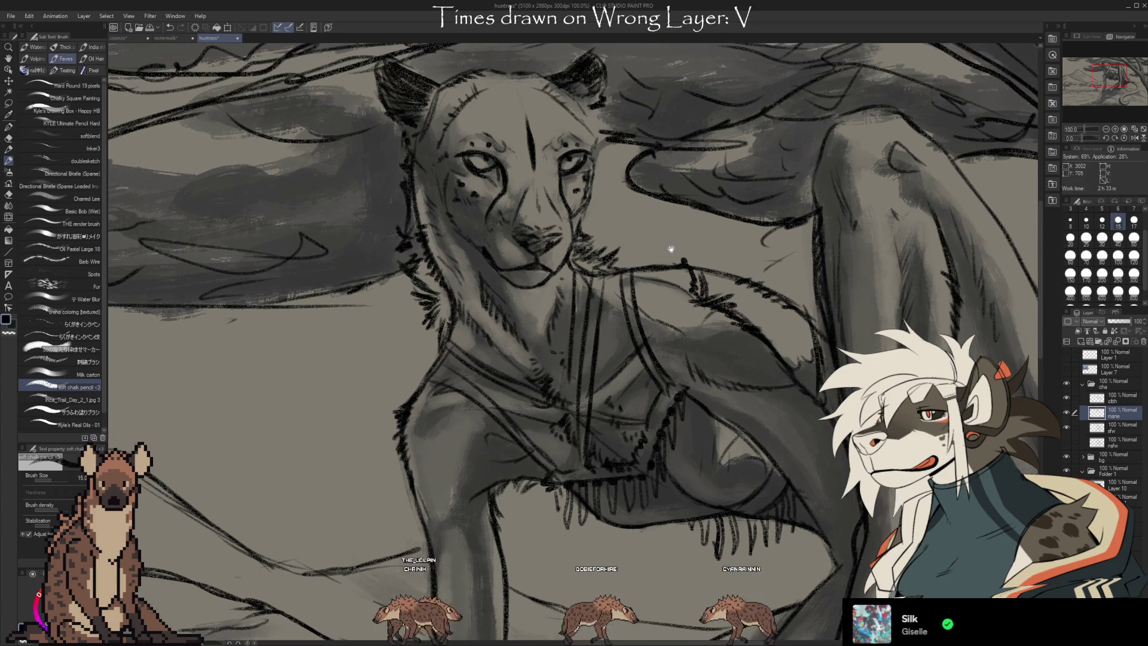
left_click_drag(546, 451, 641, 407)
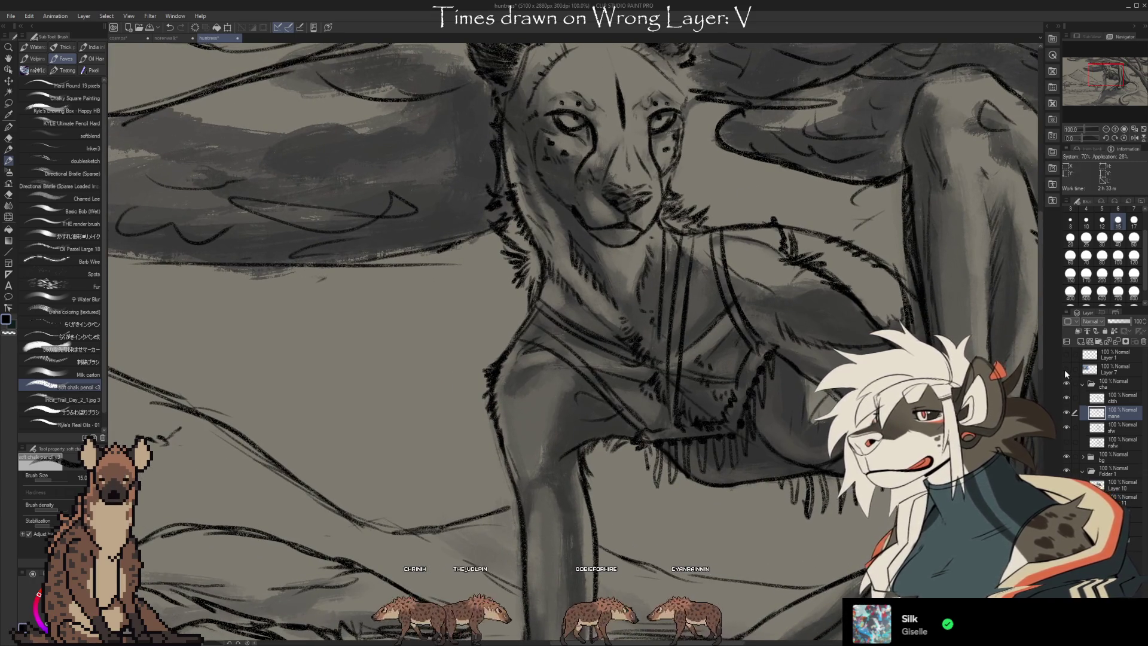
left_click(1066, 369)
left_click_drag(489, 371, 660, 473)
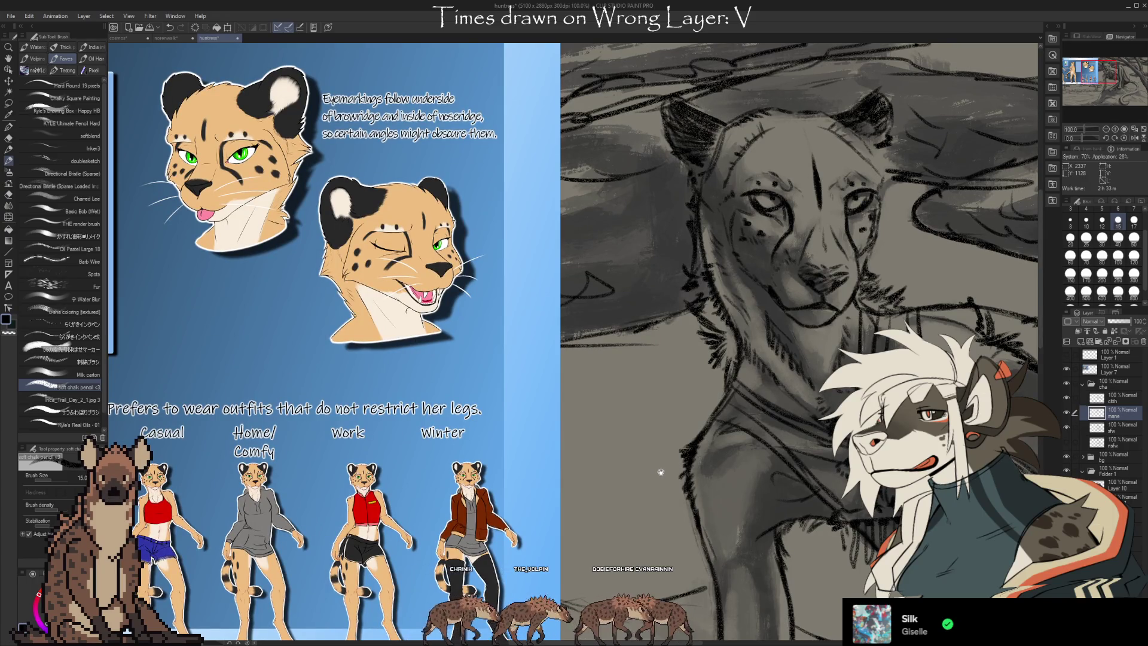
Study the reference sheet's info panel and the back-view figure's spot pattern.
mouse_move(661, 472)
left_mouse_down()
mouse_move(636, 525)
mouse_move(640, 448)
mouse_move(521, 440)
left_mouse_up()
left_click_drag(281, 342, 527, 434)
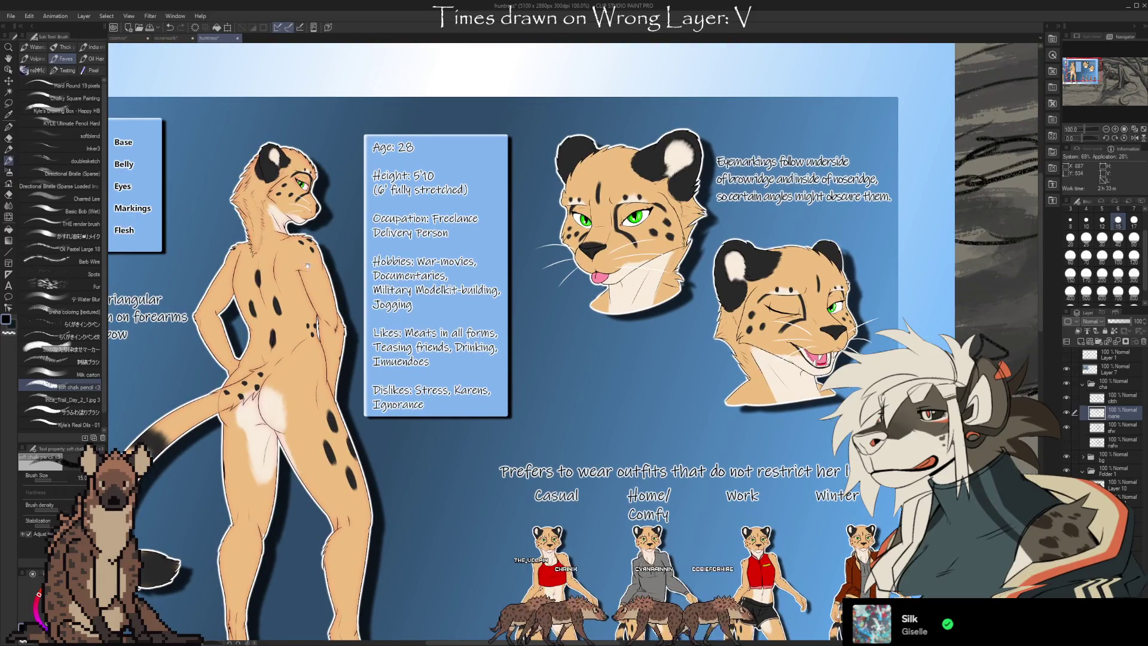
left_click_drag(776, 485, 660, 462)
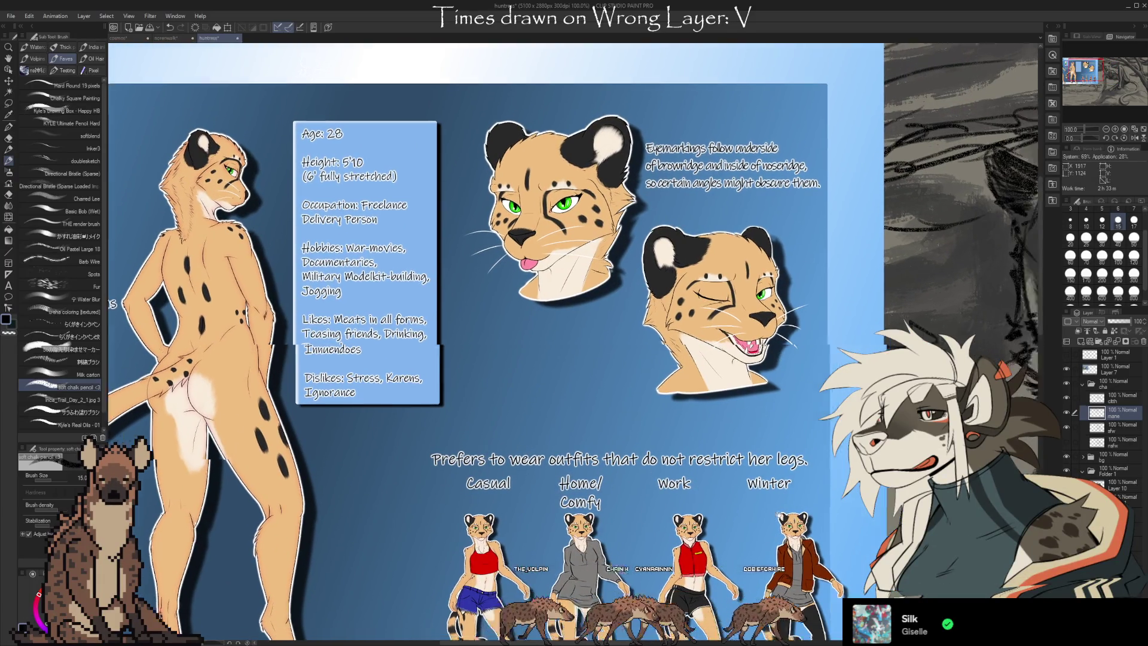
left_click_drag(897, 538, 370, 293)
left_click_drag(861, 321, 667, 434)
mouse_move(468, 430)
left_mouse_down()
mouse_move(872, 487)
mouse_move(927, 568)
mouse_move(916, 529)
mouse_move(244, 326)
mouse_move(147, 341)
left_mouse_up()
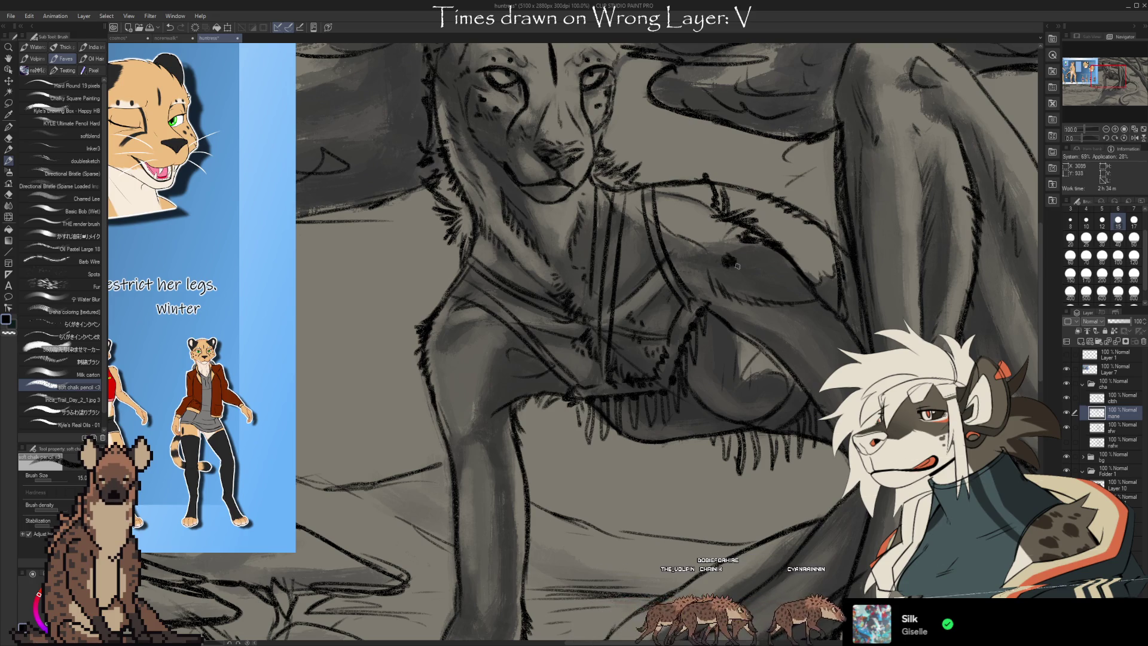
Dab a dark spot onto the cheetah's shoulder.
left_click_drag(770, 269, 771, 267)
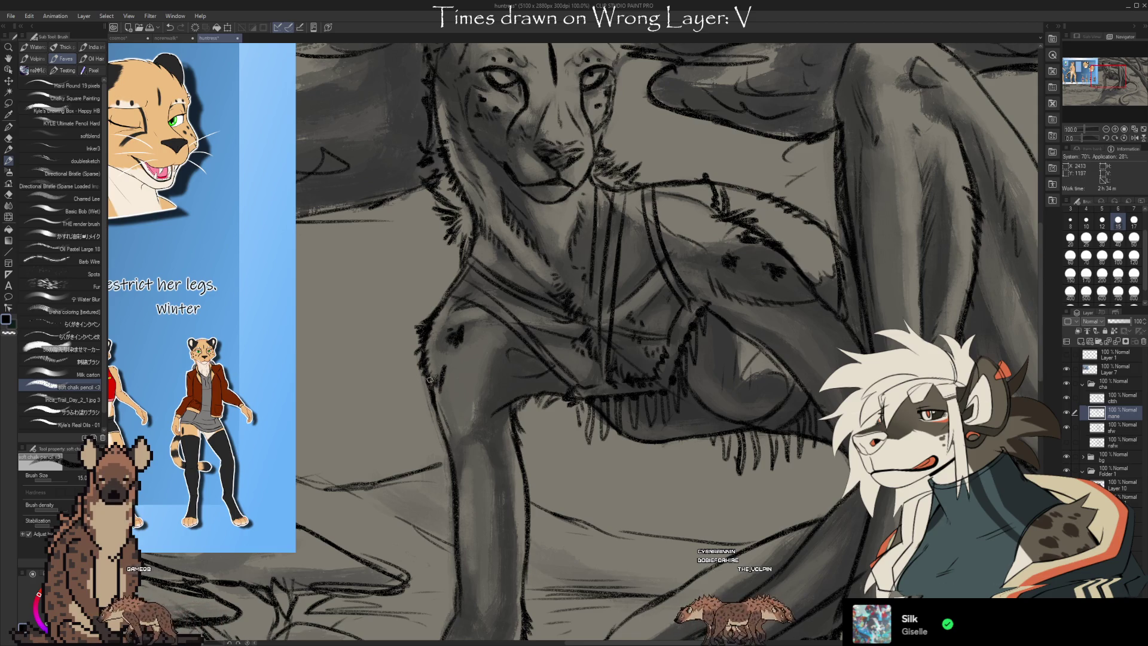
mouse_move(552, 438)
left_mouse_down()
mouse_move(608, 469)
mouse_move(595, 421)
mouse_move(658, 419)
mouse_move(631, 444)
mouse_move(886, 512)
mouse_move(827, 474)
left_mouse_up()
scroll(595, 421, "down", 3)
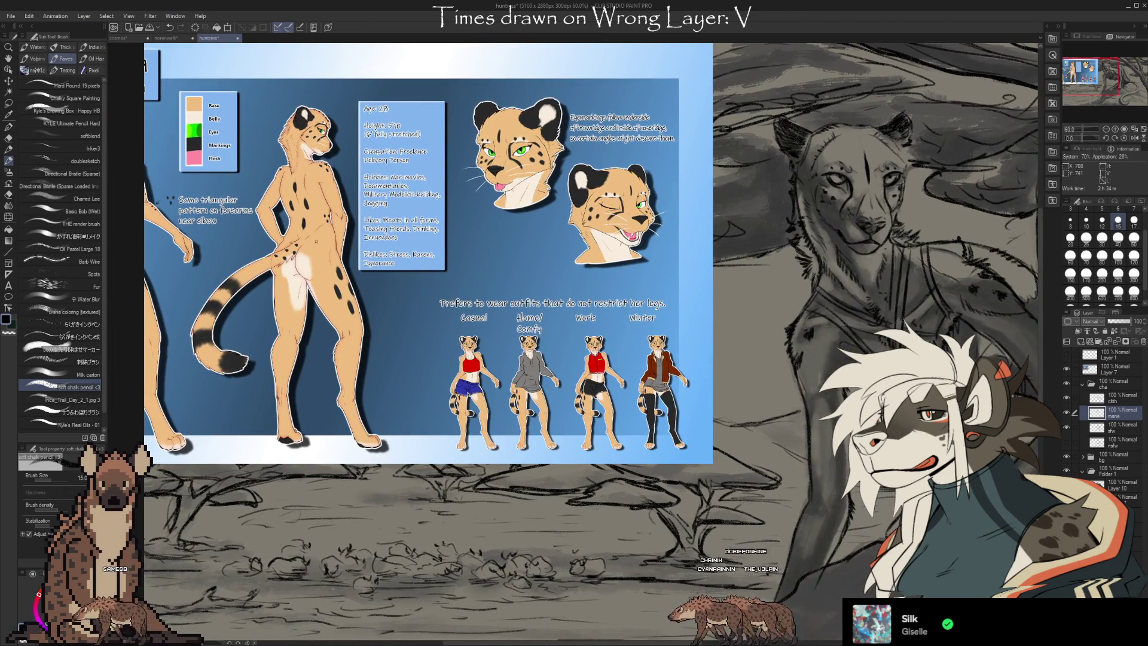
mouse_move(418, 388)
left_mouse_down()
mouse_move(736, 425)
mouse_move(281, 421)
left_mouse_up()
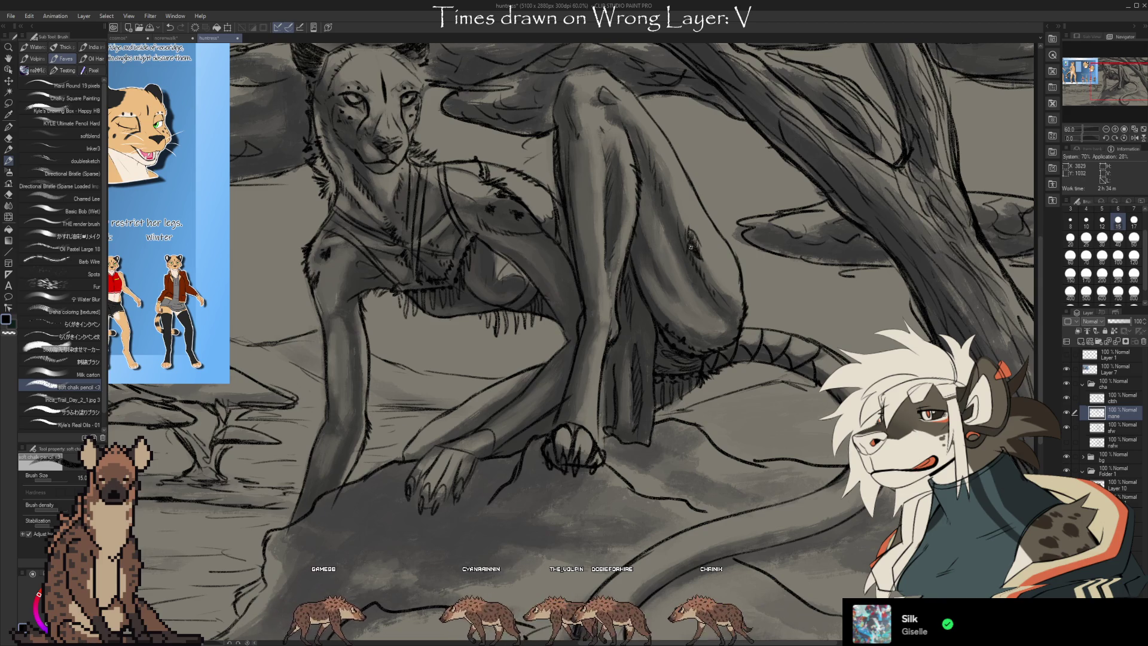
Glance over the full reference sheet, then bring the rock and tail into view.
mouse_move(721, 246)
left_mouse_down()
mouse_move(769, 216)
mouse_move(1029, 216)
left_mouse_up()
left_click_drag(915, 299, 538, 299)
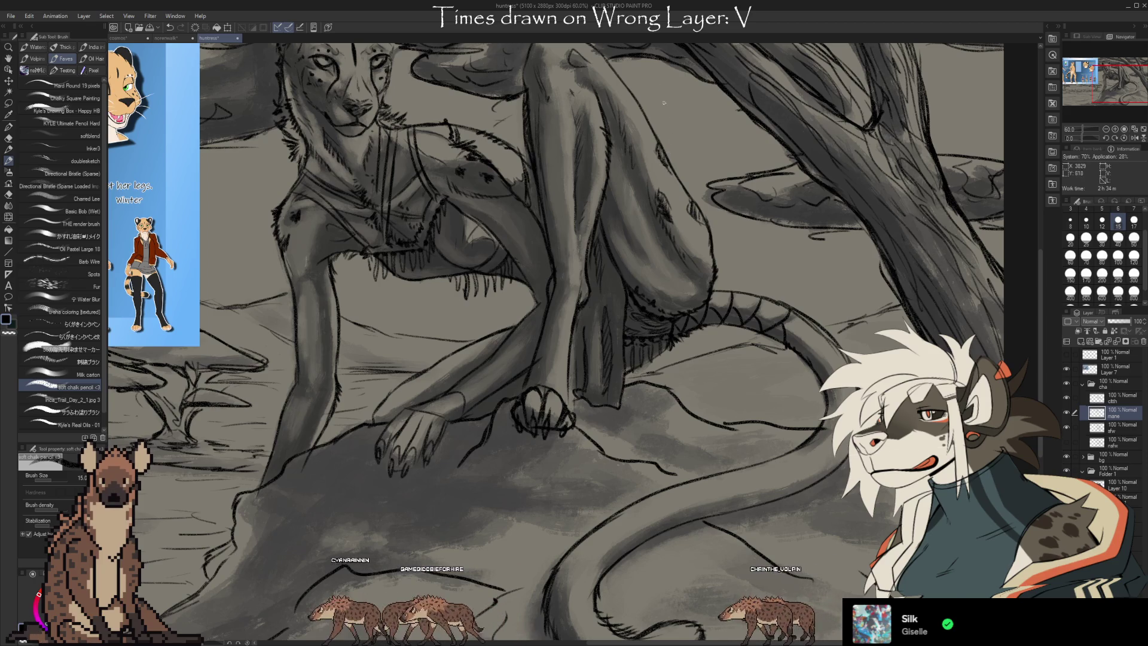
scroll(673, 389, "left", 10)
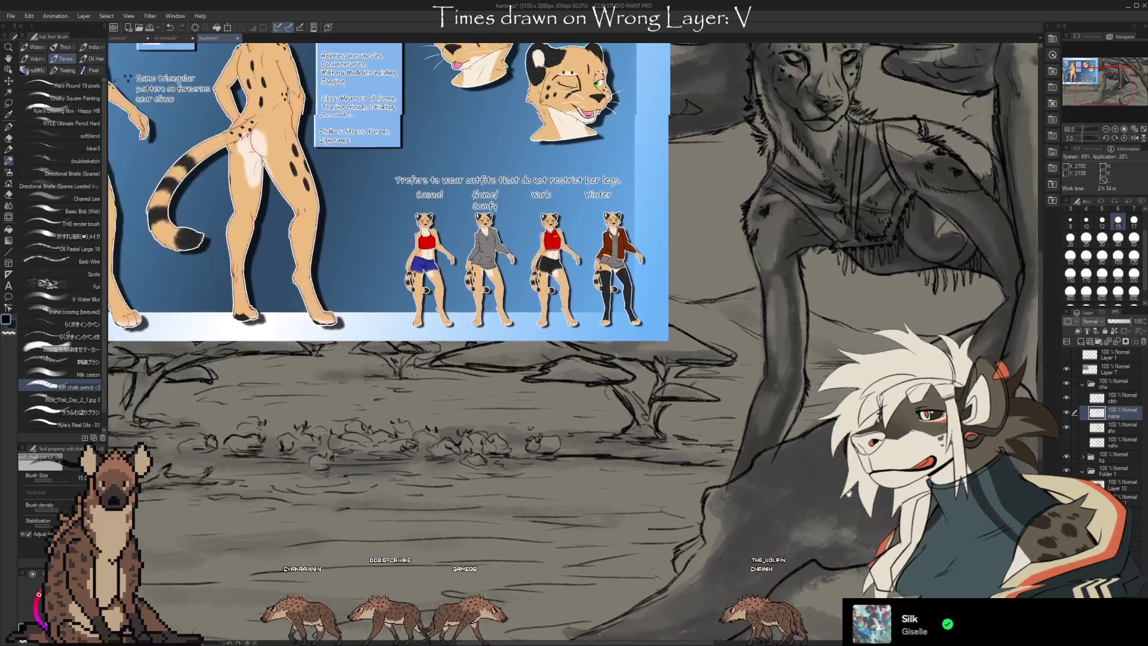
scroll(853, 497, "up", 2)
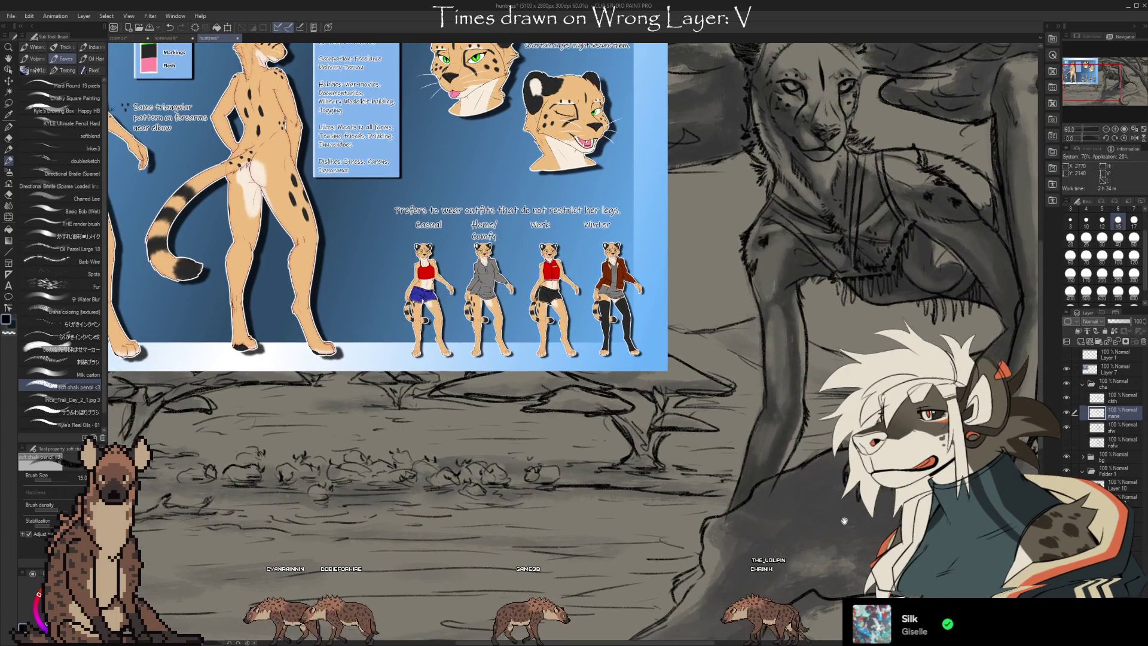
mouse_move(844, 521)
left_mouse_down()
mouse_move(700, 384)
mouse_move(498, 227)
left_mouse_up()
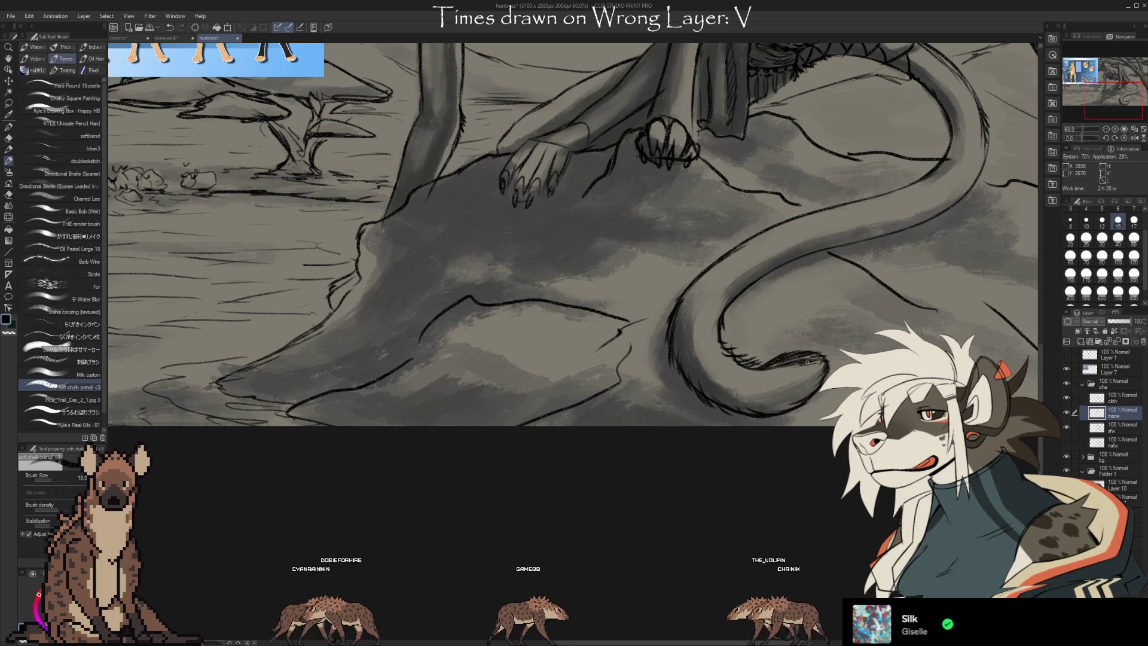
Hatch dark rings at the tail tip and upper tail, rotating the view, then setting it upright.
mouse_move(791, 393)
left_mouse_down()
mouse_move(787, 405)
mouse_move(792, 375)
left_mouse_up()
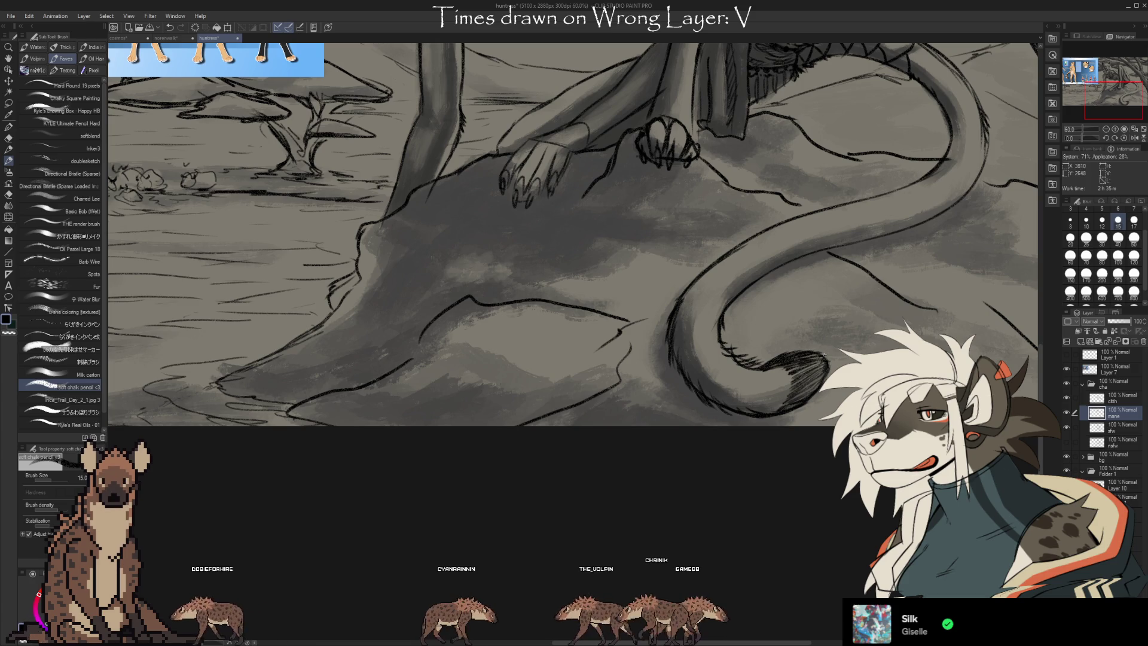
left_click_drag(824, 355, 794, 391)
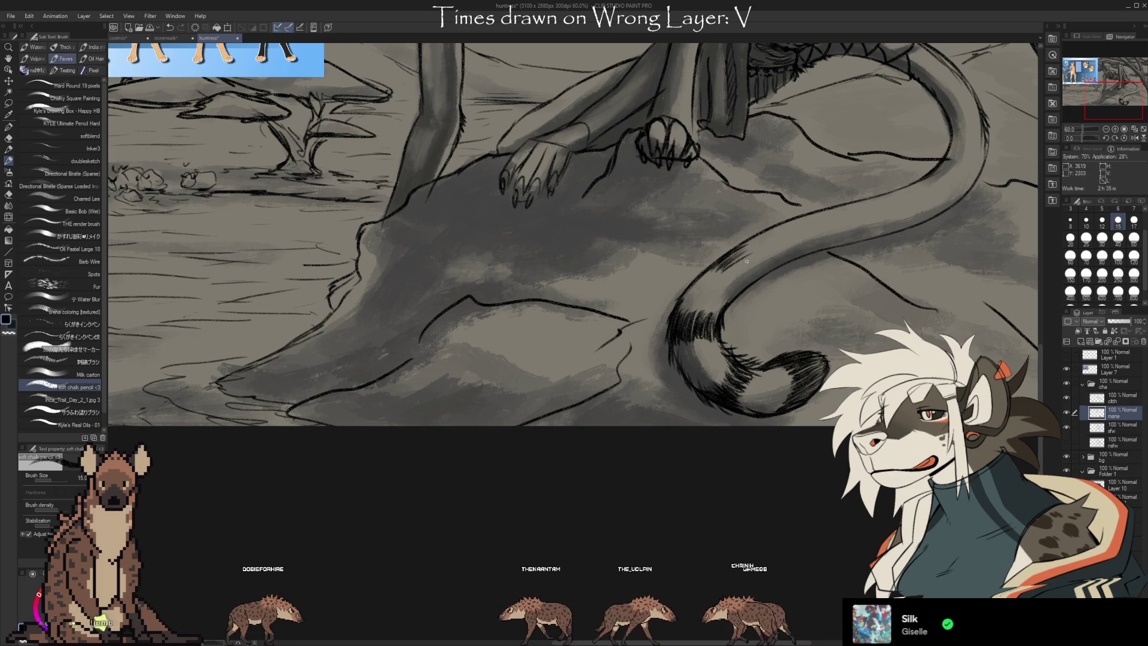
left_click_drag(729, 266, 754, 275)
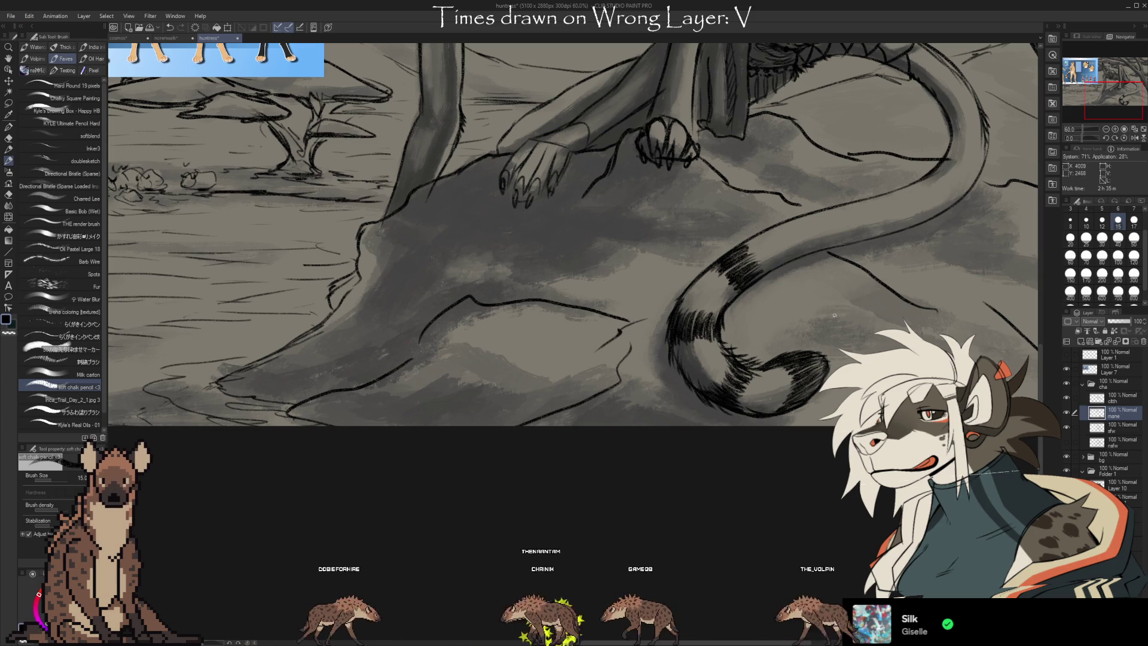
left_click_drag(898, 324, 610, 498)
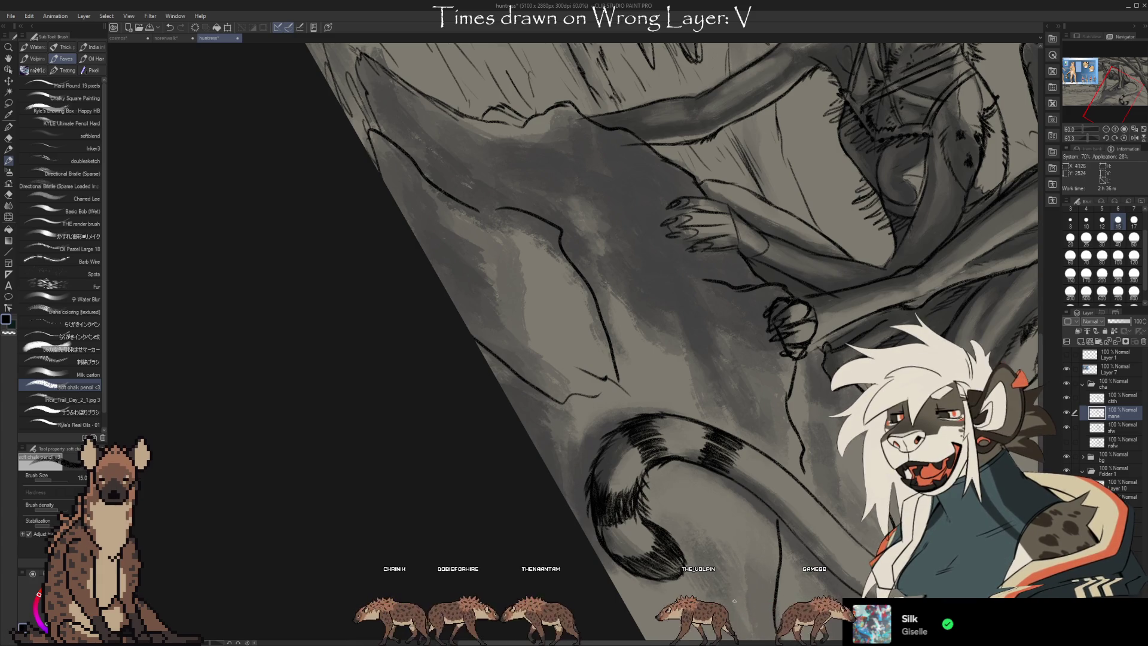
mouse_move(616, 462)
left_mouse_down()
mouse_move(825, 430)
mouse_move(913, 269)
mouse_move(849, 412)
mouse_move(717, 538)
left_mouse_up()
left_click_drag(586, 230, 766, 523)
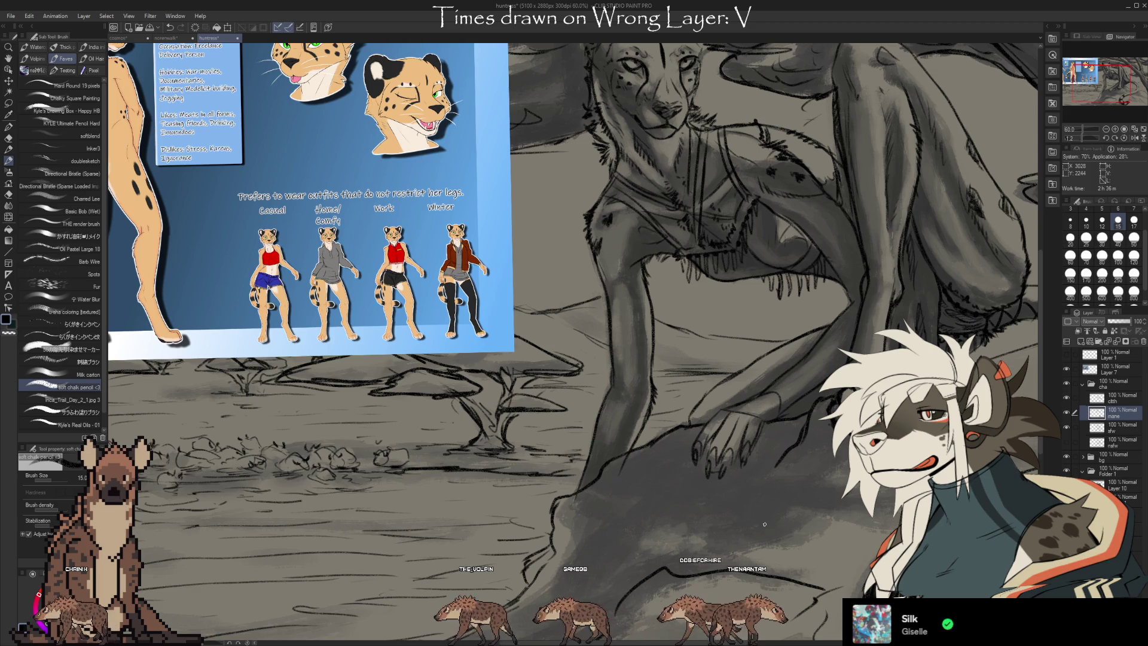
Pan the canvas to show the reference sheet and the cheetah together.
left_click_drag(775, 475, 805, 503)
mouse_move(669, 552)
left_mouse_down()
mouse_move(816, 523)
mouse_move(830, 563)
mouse_move(360, 538)
mouse_move(745, 575)
mouse_move(772, 589)
mouse_move(745, 573)
mouse_move(720, 615)
mouse_move(751, 595)
mouse_move(779, 608)
left_mouse_up()
mouse_move(848, 600)
left_mouse_down()
mouse_move(656, 556)
mouse_move(460, 553)
mouse_move(840, 553)
mouse_move(410, 486)
left_mouse_up()
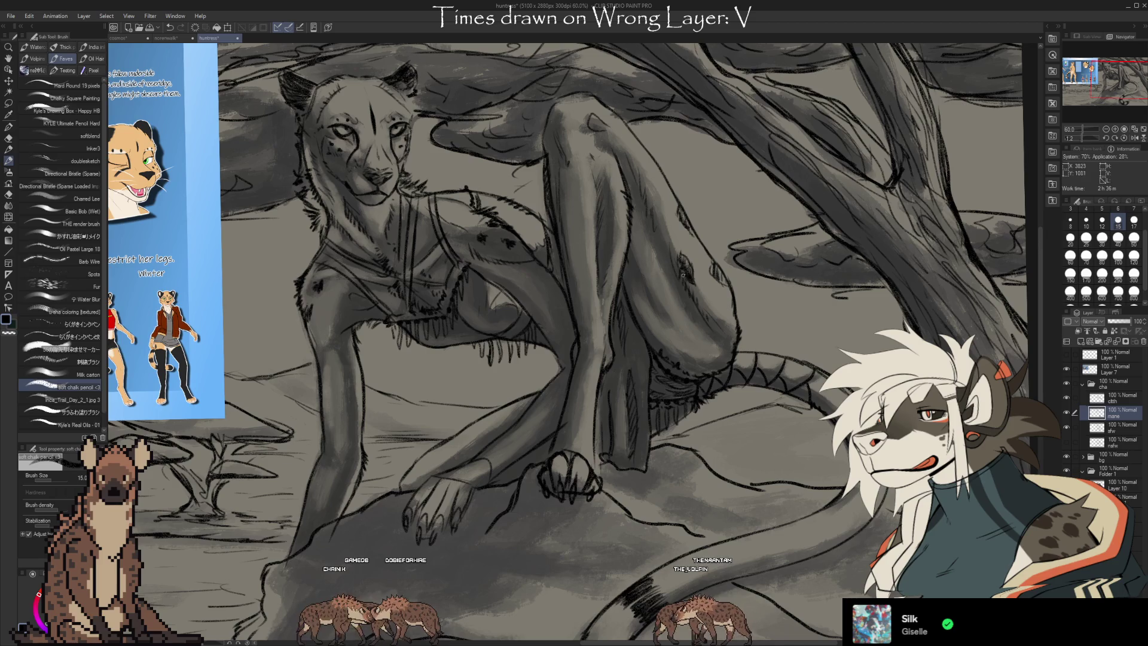
key("e")
key("b")
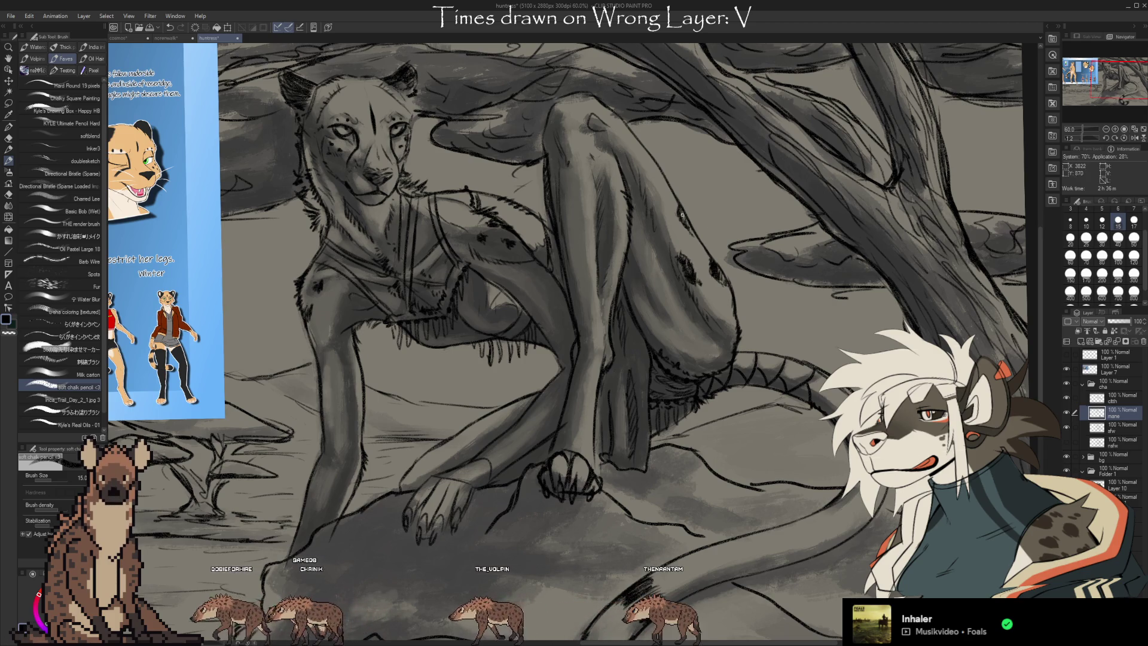
Hide the Layer 7 reference sheet and frame the tree and cheetah's head.
mouse_move(728, 489)
left_mouse_down()
mouse_move(779, 543)
mouse_move(785, 400)
mouse_move(751, 394)
left_mouse_up()
mouse_move(770, 503)
left_mouse_down()
mouse_move(748, 496)
mouse_move(715, 431)
mouse_move(616, 437)
mouse_move(598, 454)
mouse_move(655, 495)
mouse_move(621, 520)
left_mouse_up()
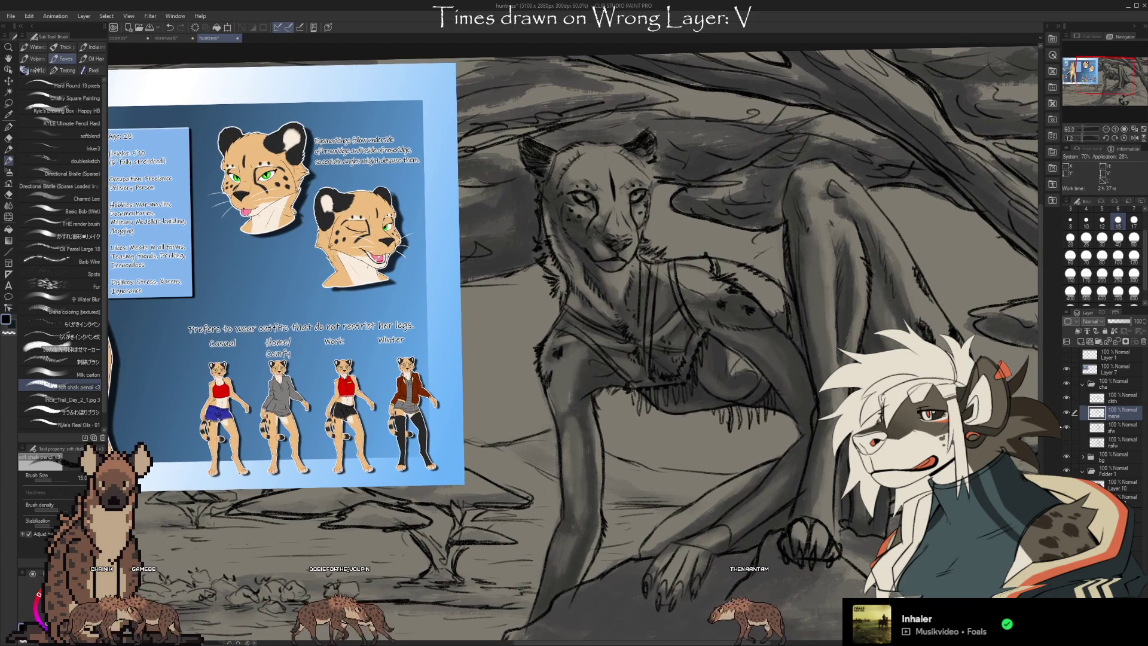
left_click(1066, 369)
left_click_drag(658, 479, 634, 383)
left_click_drag(552, 86, 541, 170)
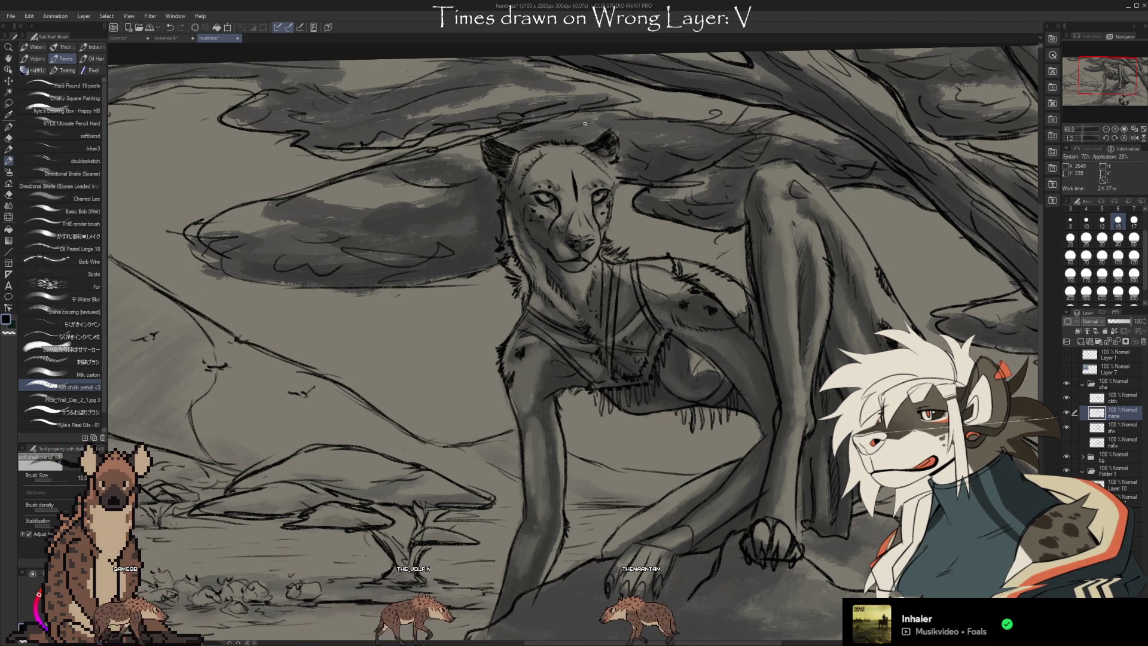
scroll(622, 221, "up", 2)
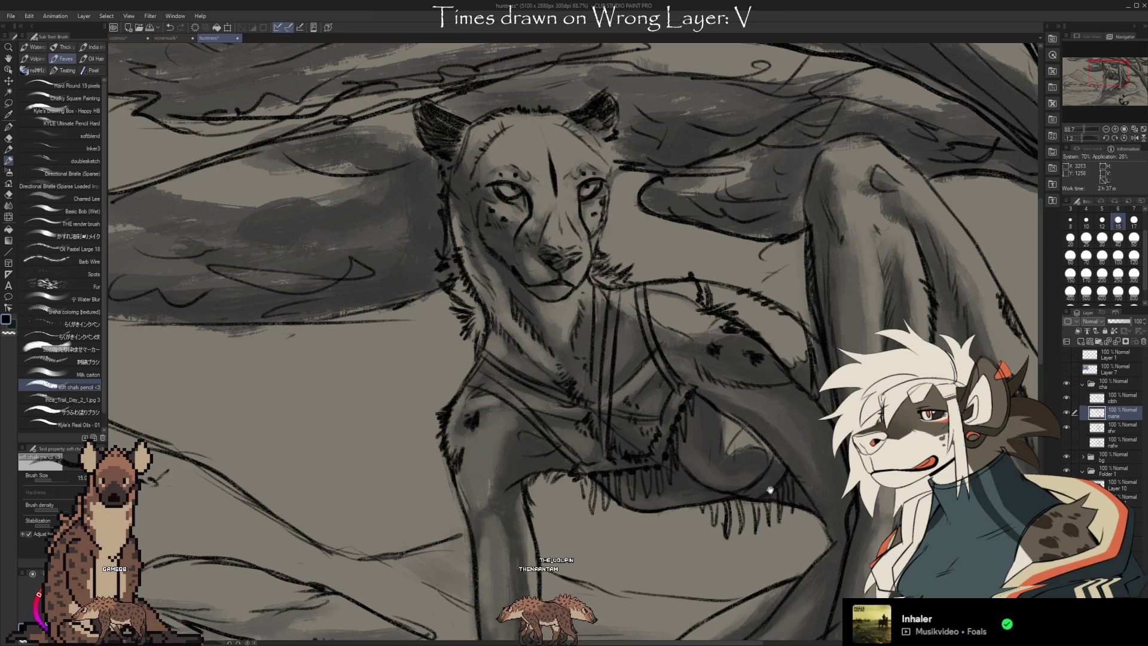
Center on the face and draw tear lines and eye spots, correcting strokes with the eraser.
left_click_drag(495, 290, 595, 273)
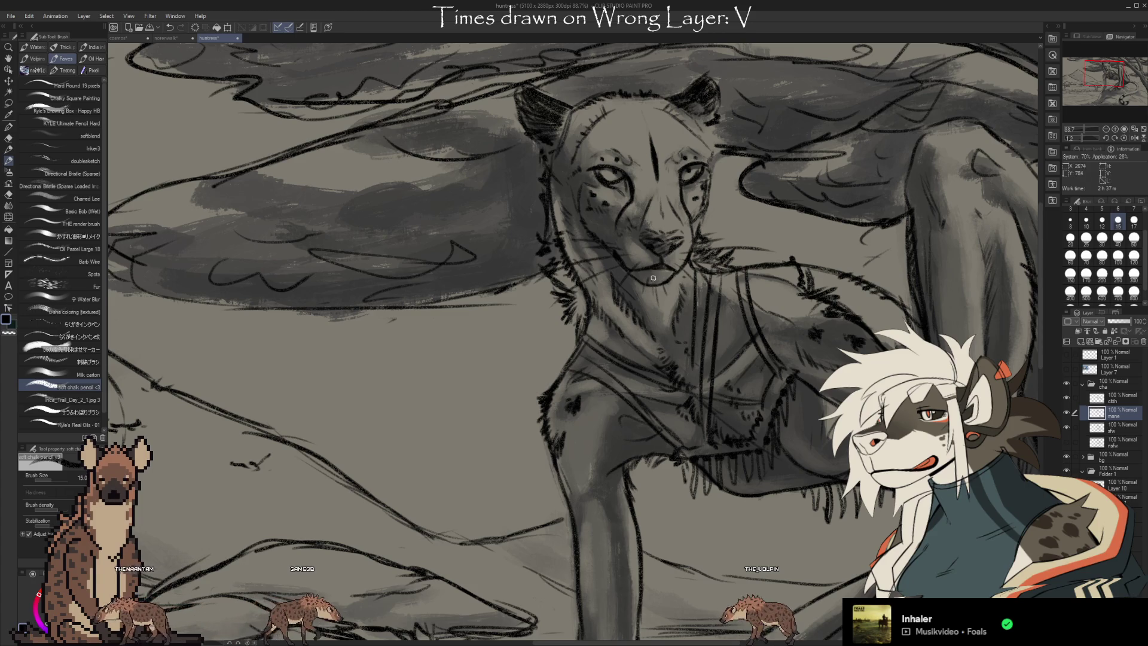
left_click_drag(653, 278, 617, 311)
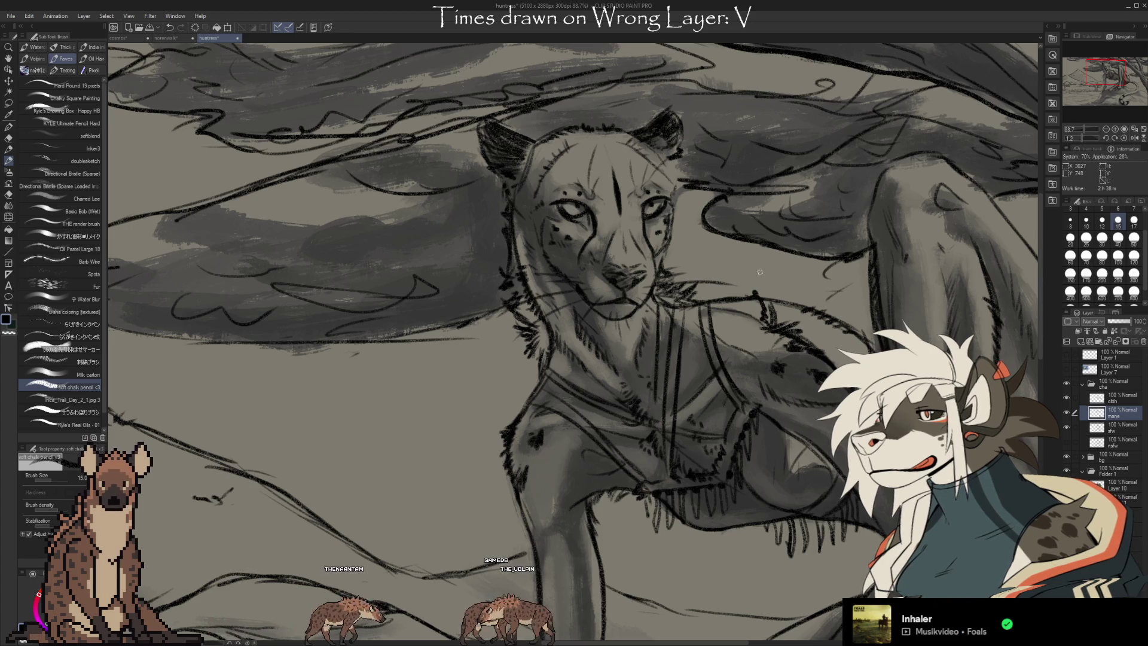
left_click_drag(613, 288, 584, 286)
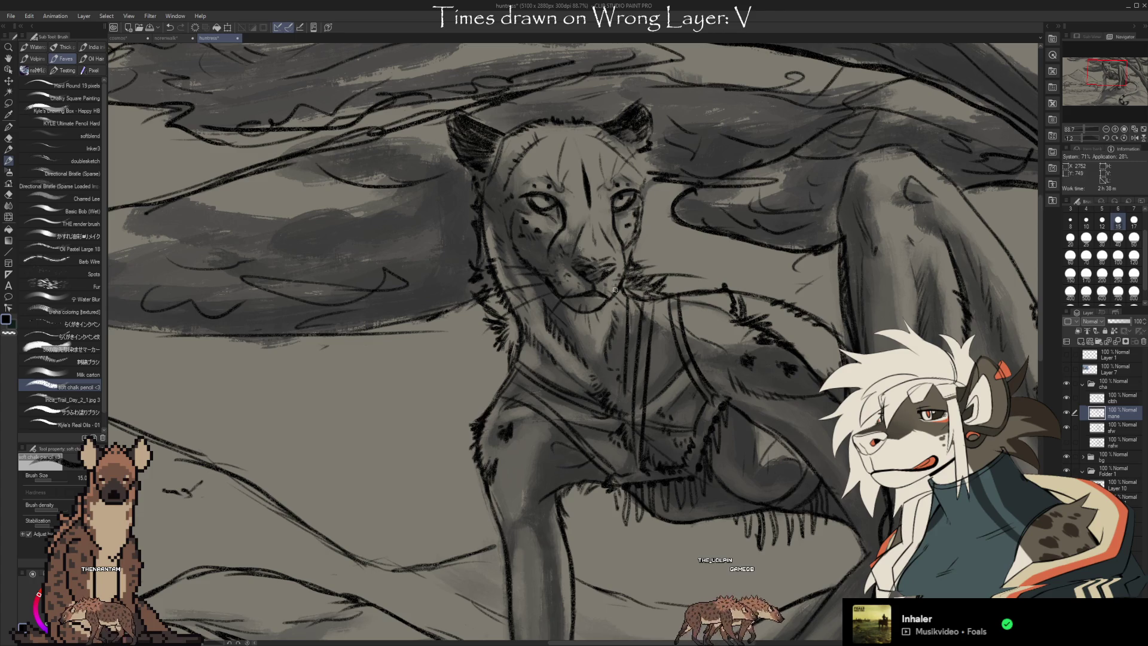
left_click_drag(646, 244, 629, 264)
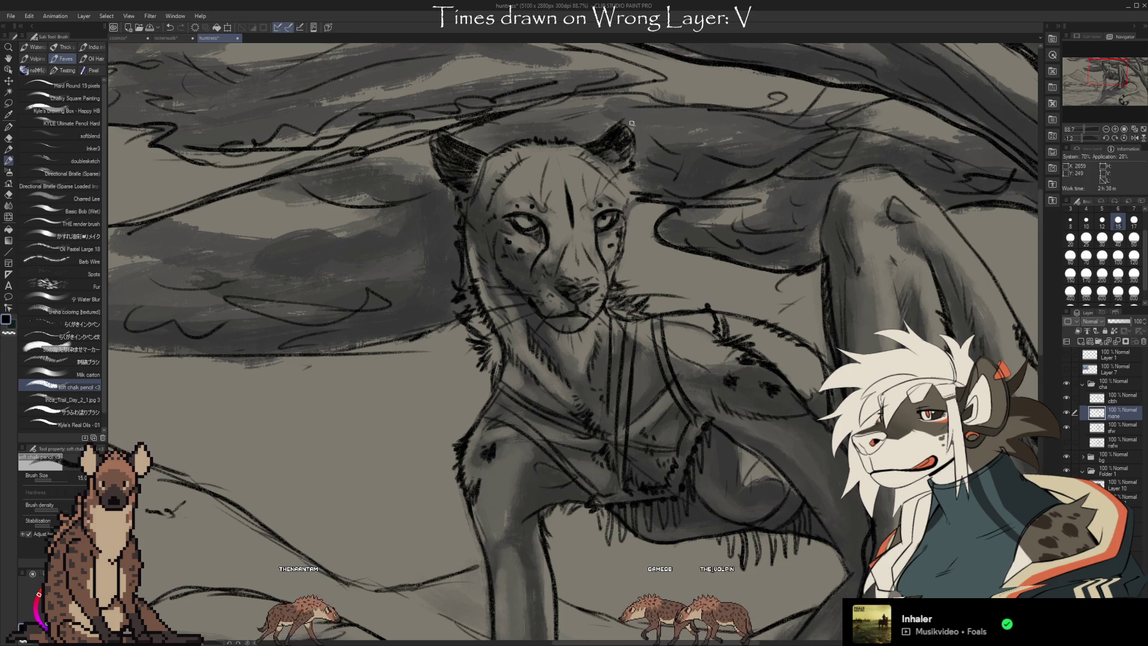
key("e")
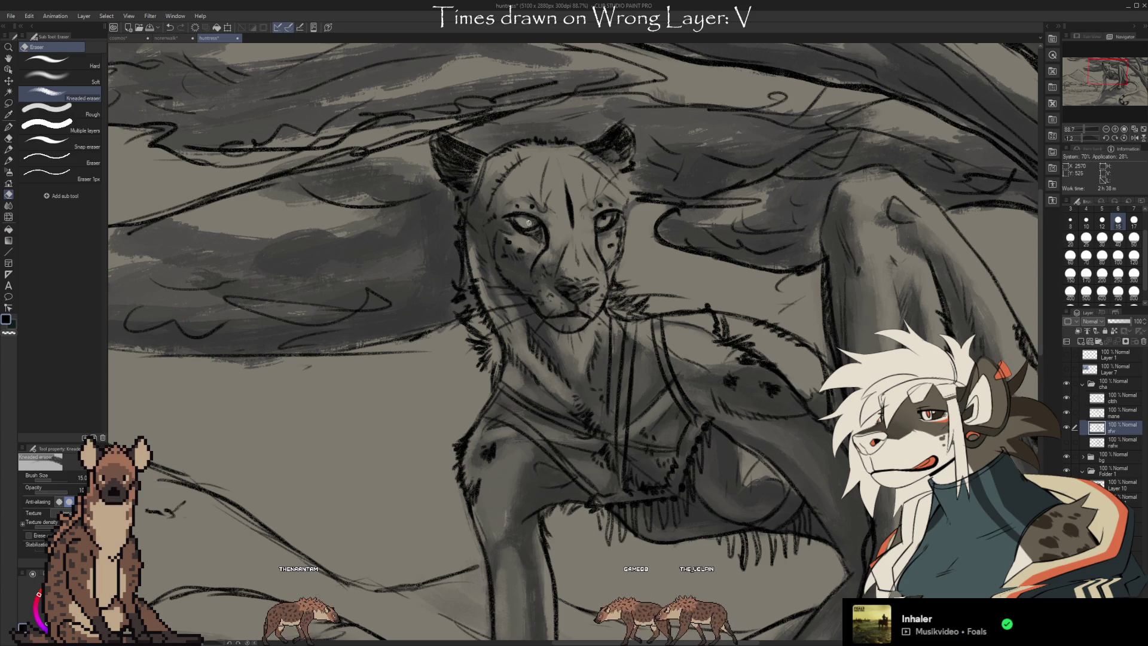
key("b")
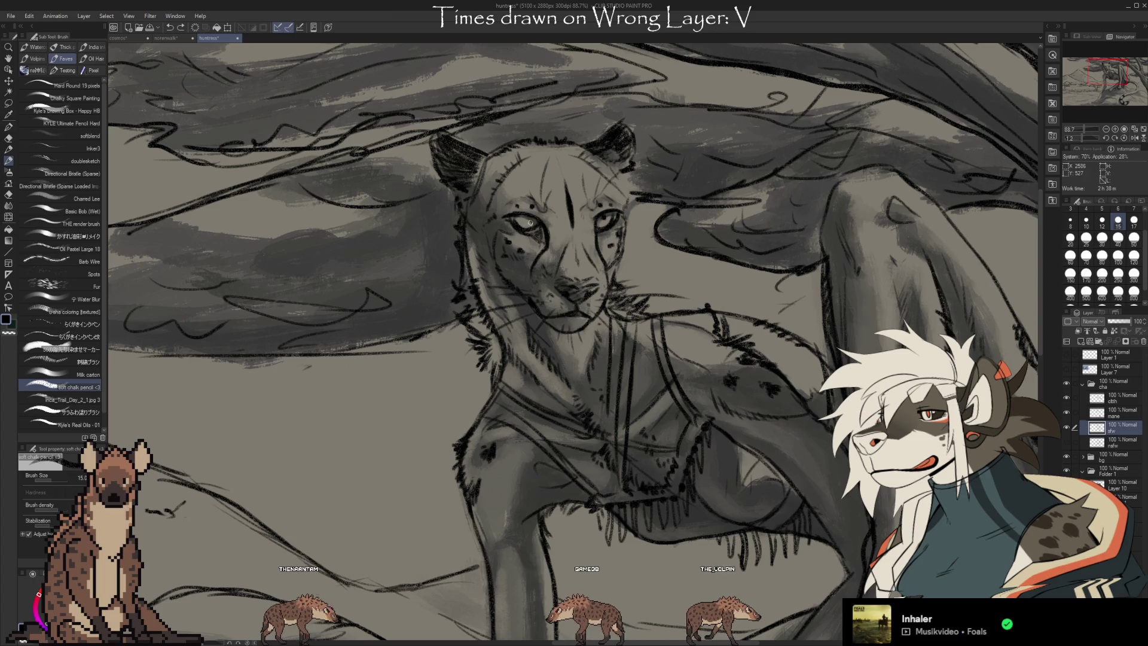
key("e")
key("b")
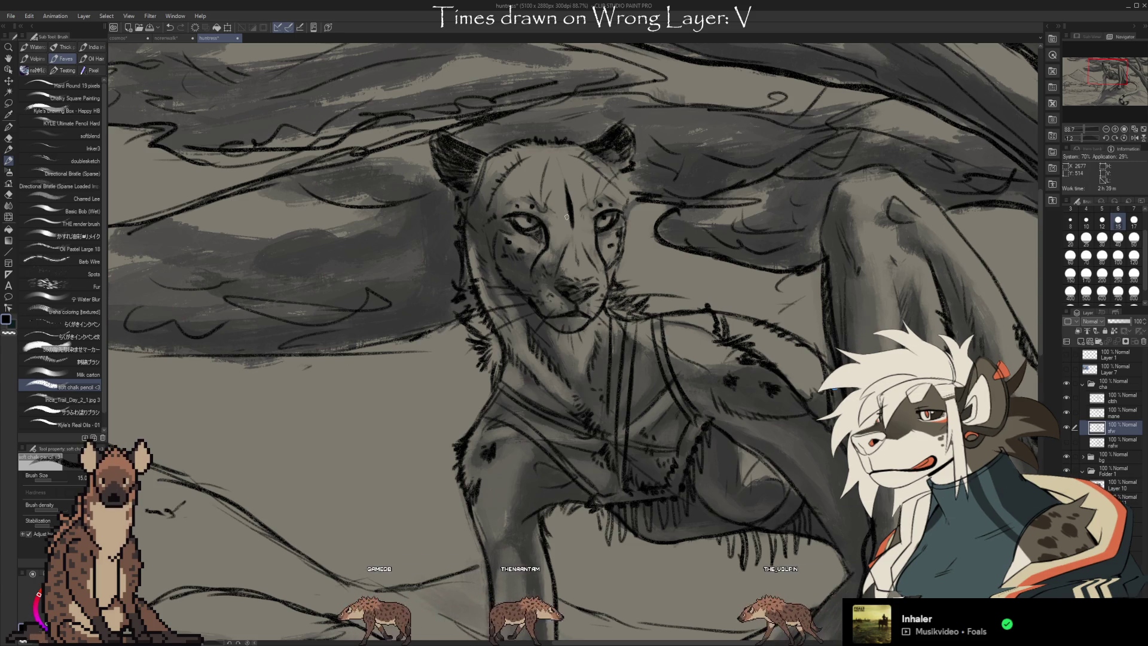
scroll(567, 217, "down", 5)
left_click_drag(746, 247, 819, 281)
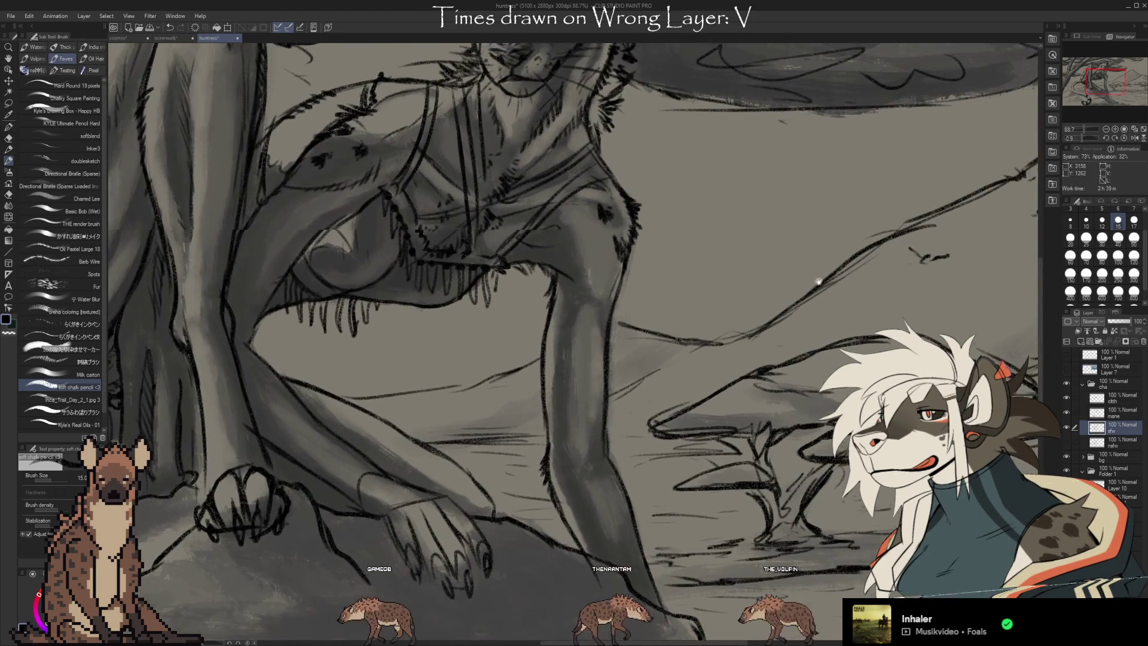
scroll(818, 281, "up", 5)
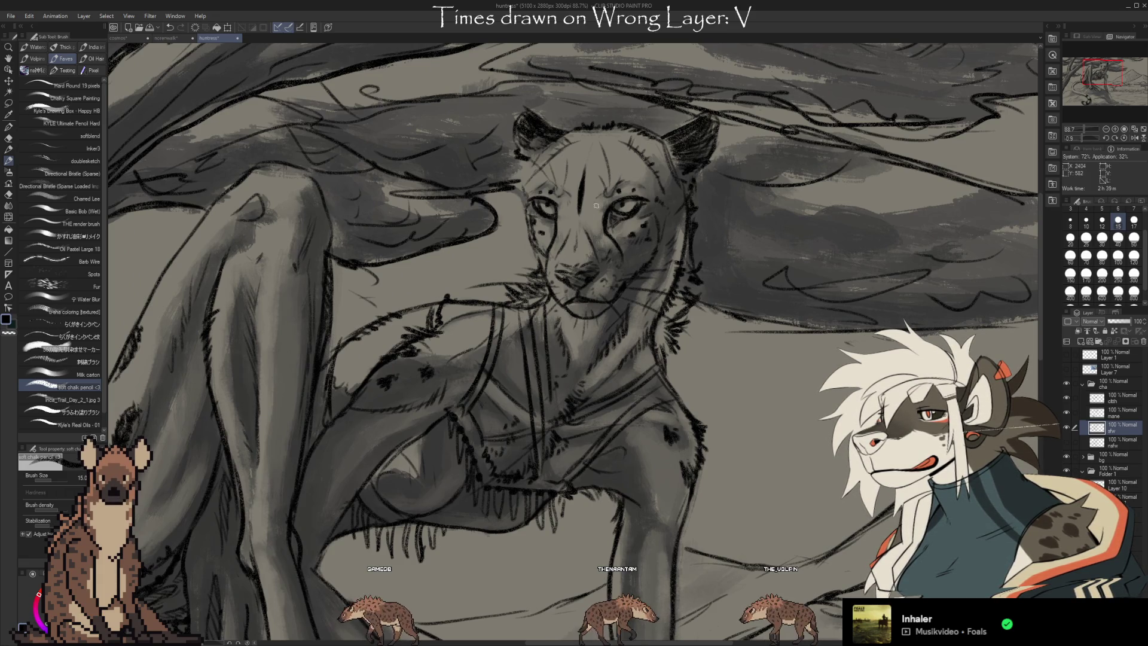
Push the face contours with Liquify at brush size 40, then 20, and return to the brush.
left_click(9, 217)
key("bracketright")
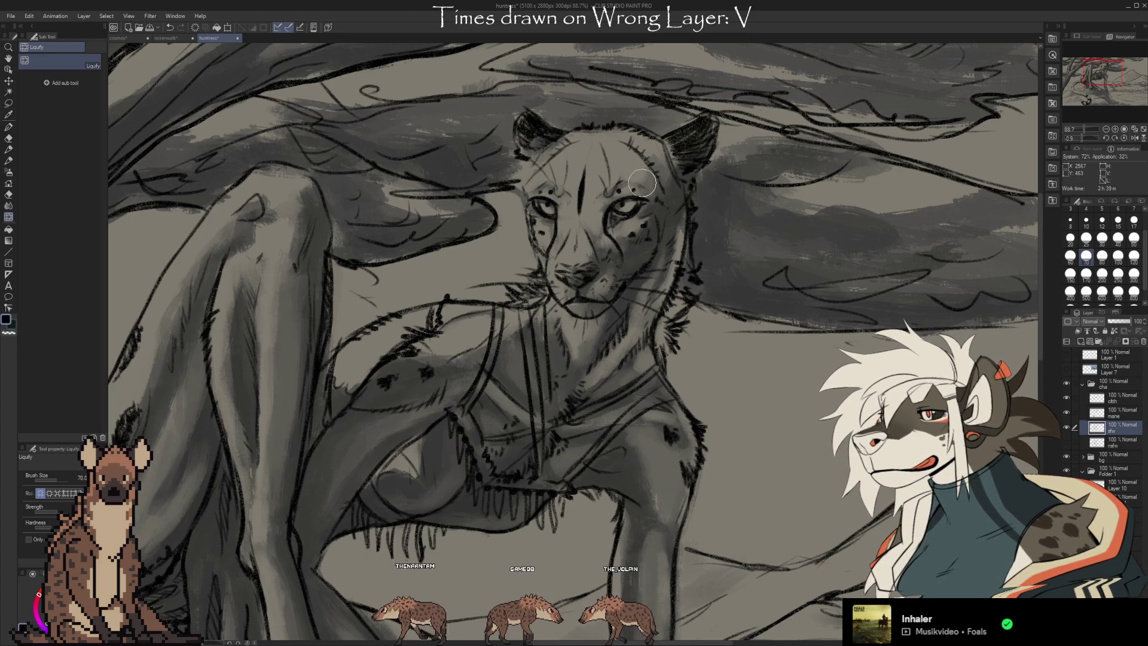
key("bracketleft")
key("bracketleft")
key("bracketleft")
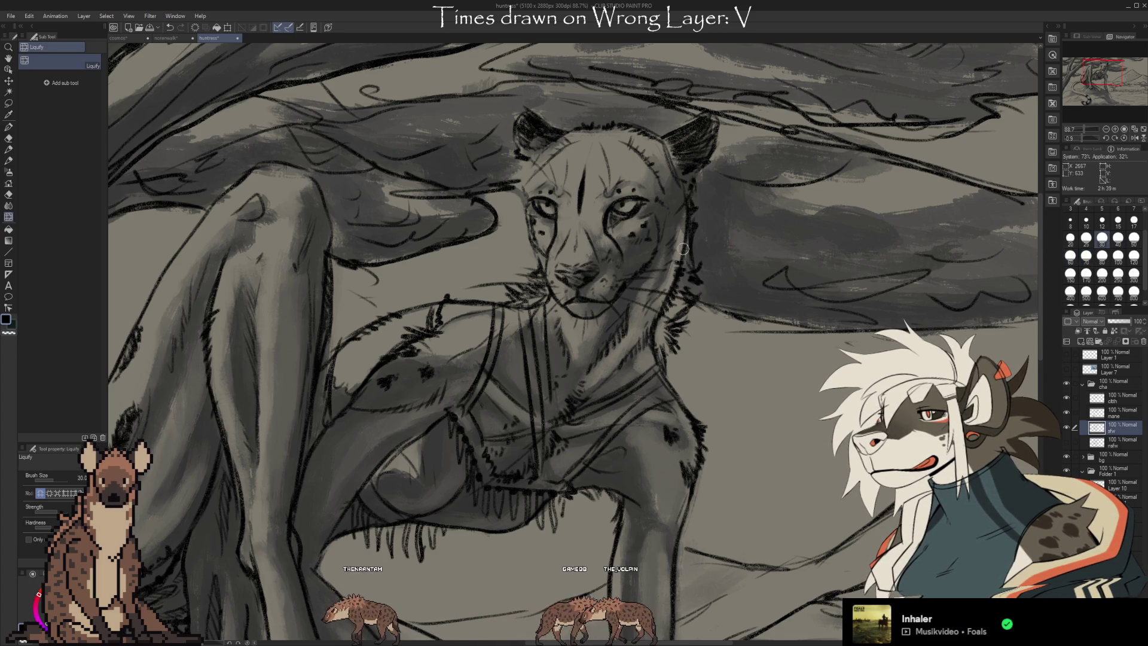
key("b")
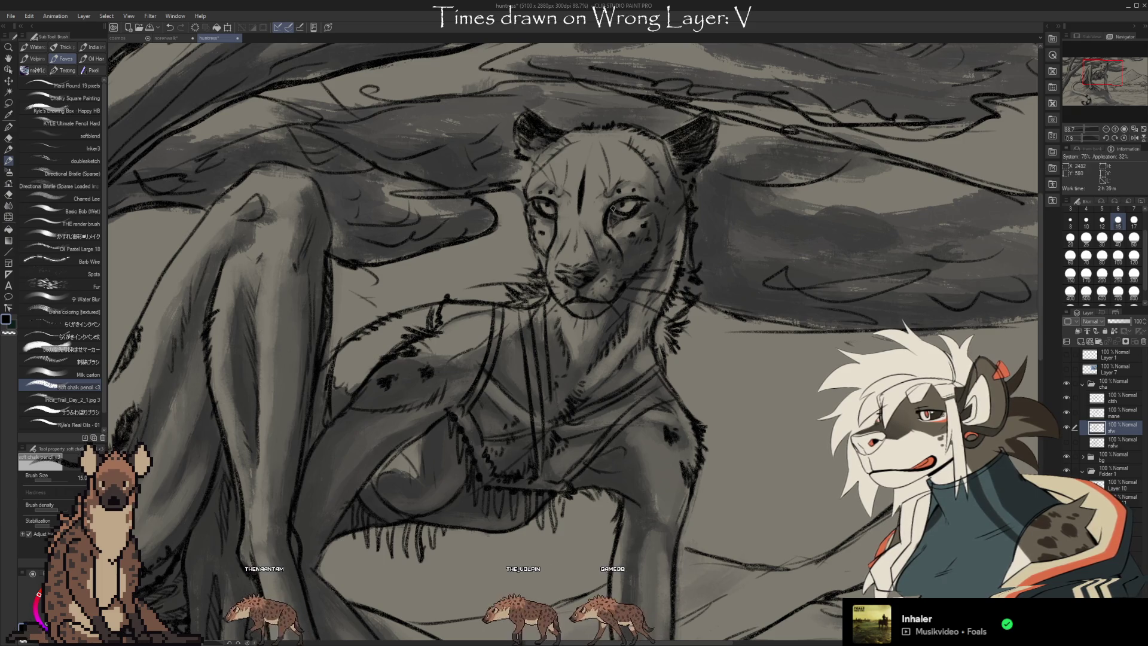
On the mane layer, refine the forehead and eye markings, alternating brush and eraser.
key("e")
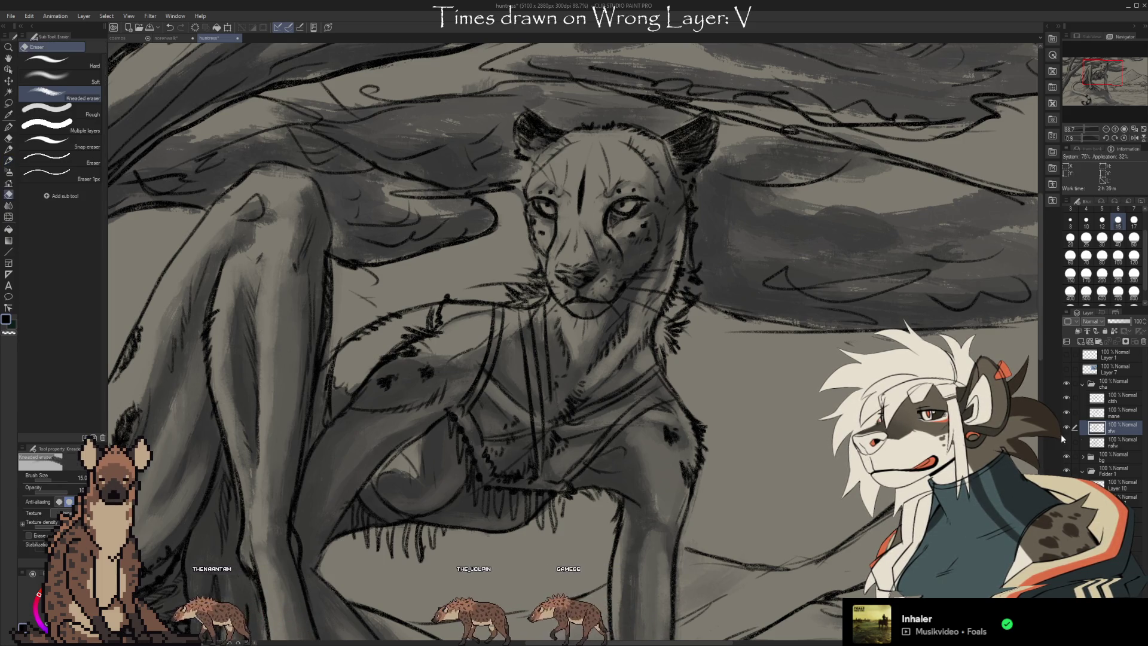
key("alt+bracketright")
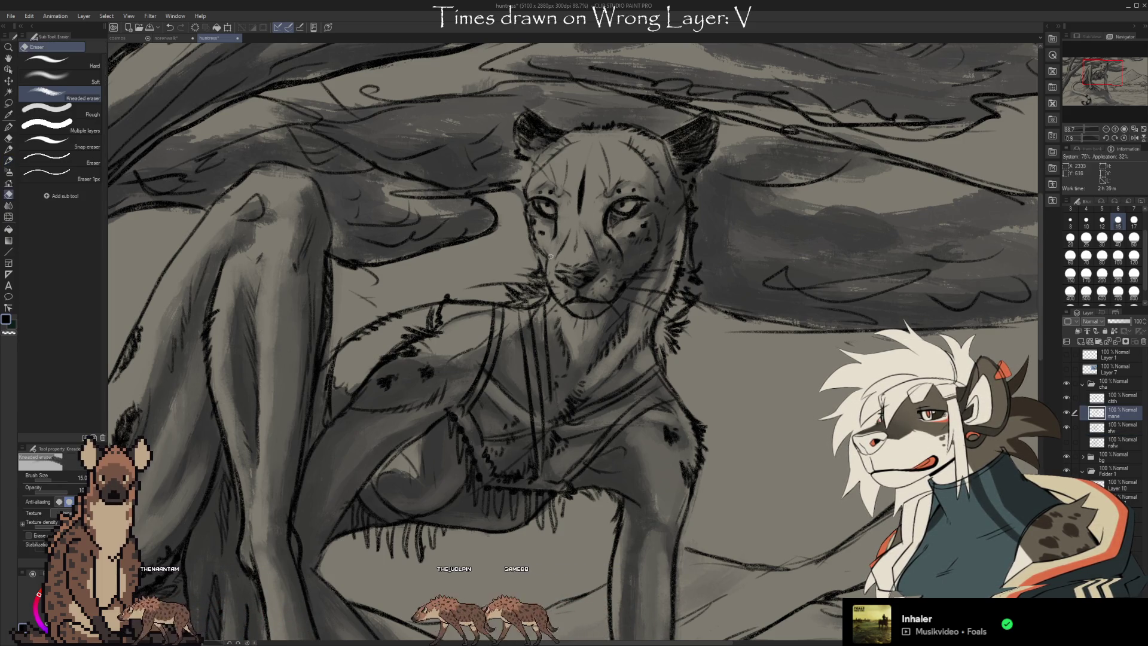
key("b")
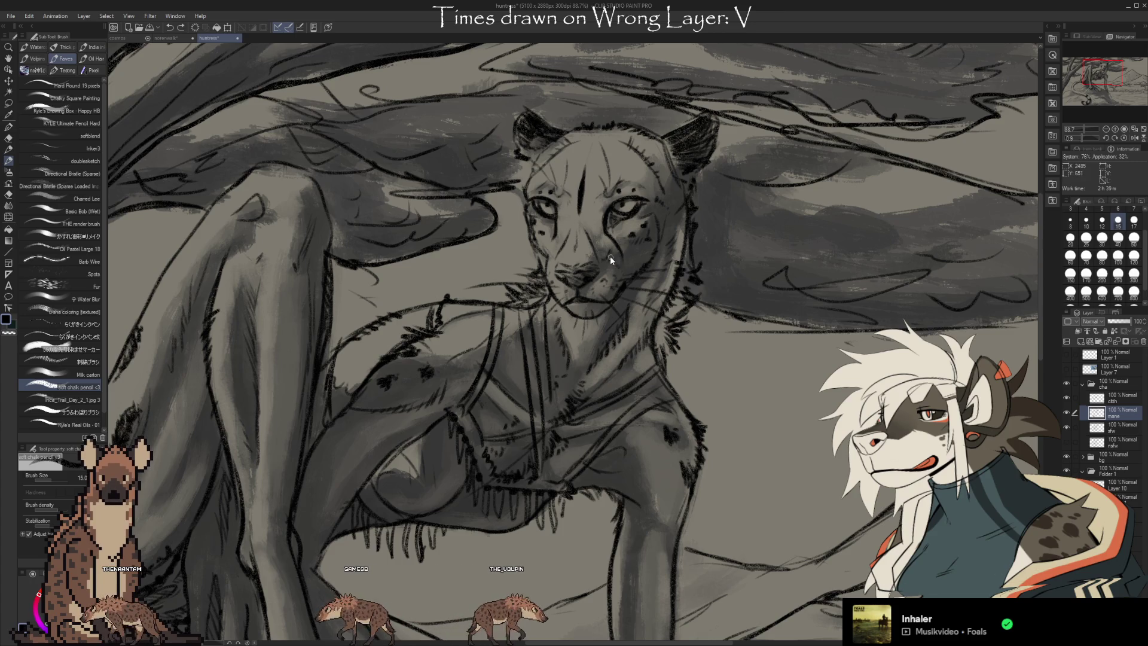
key("e")
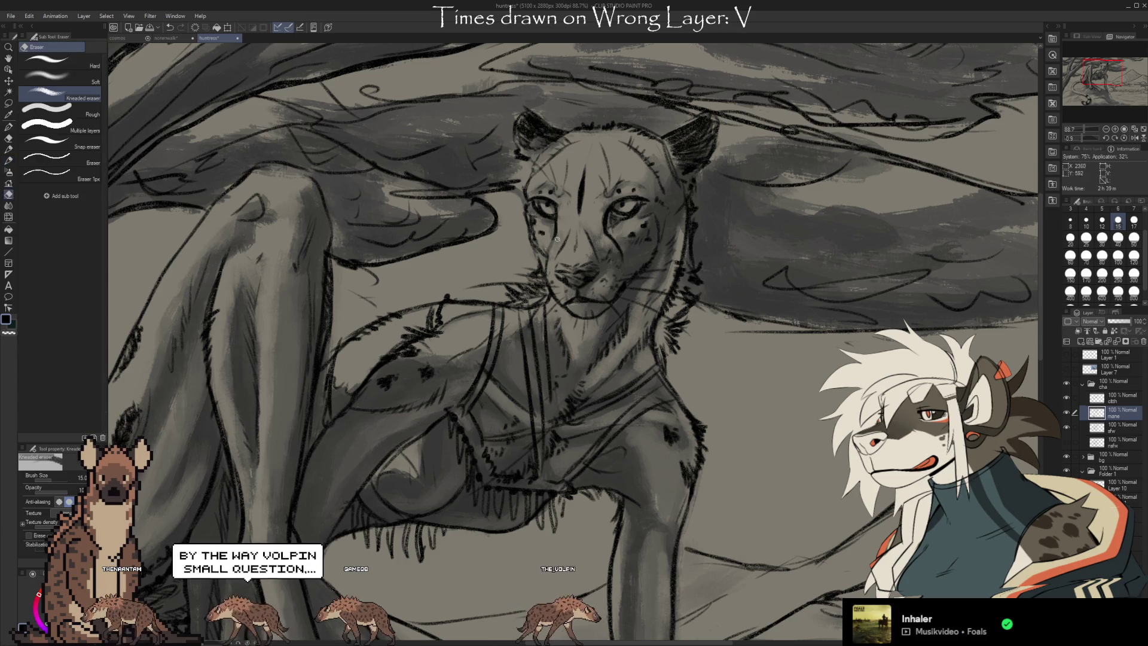
key("b")
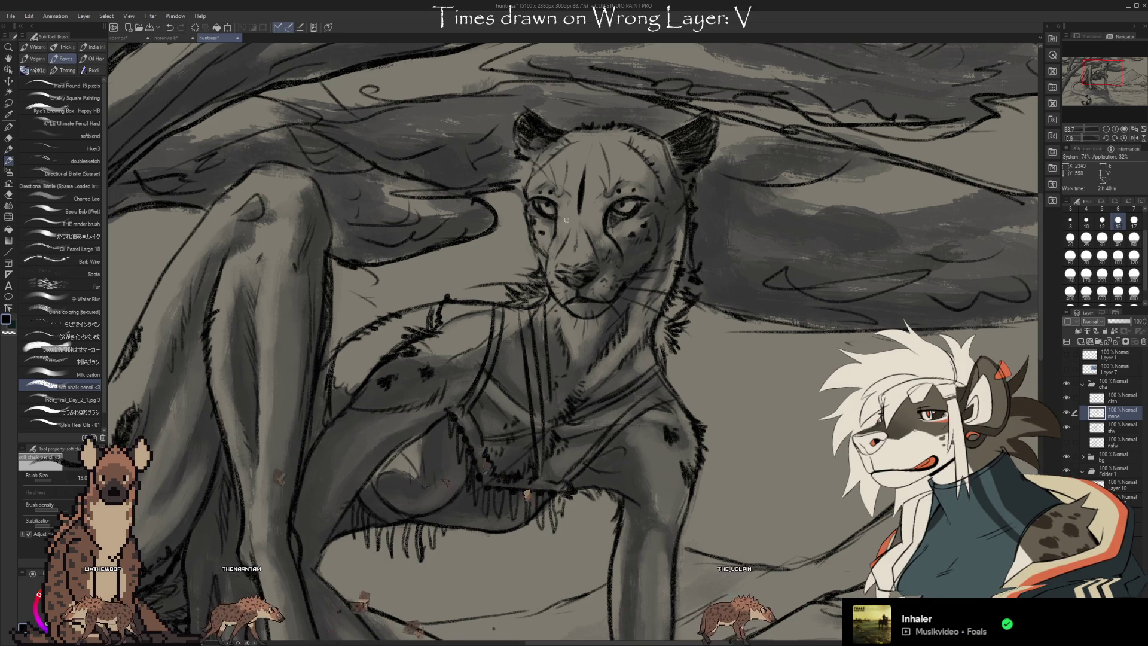
Select the sfw layer and erase stray sketch lines on the face.
left_click(1098, 427)
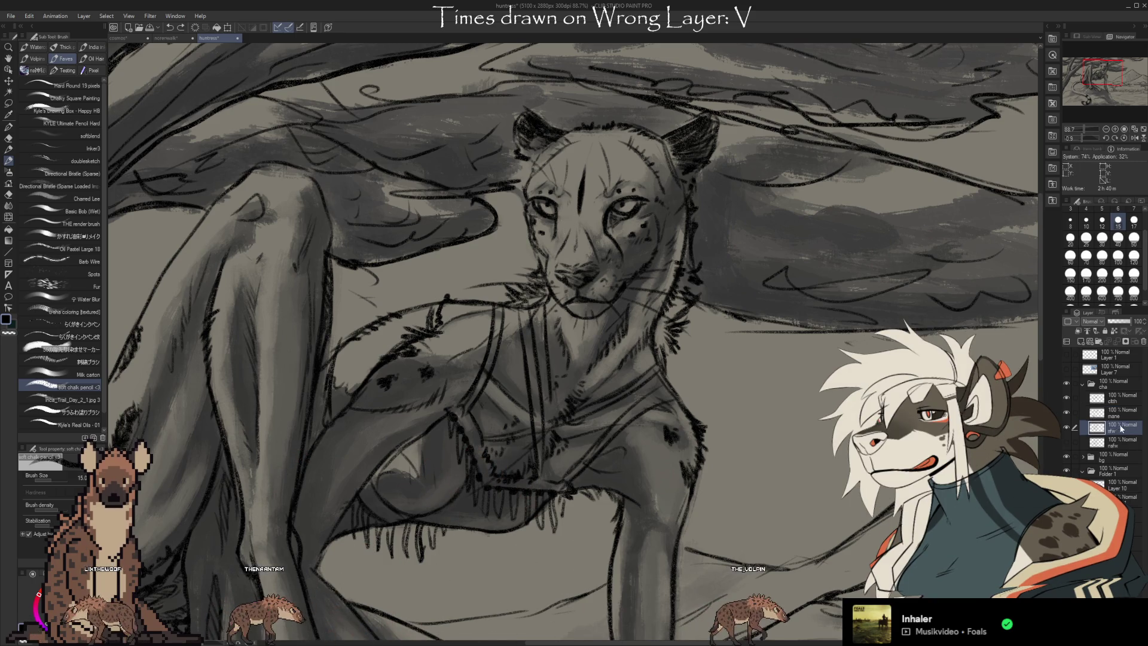
key("e")
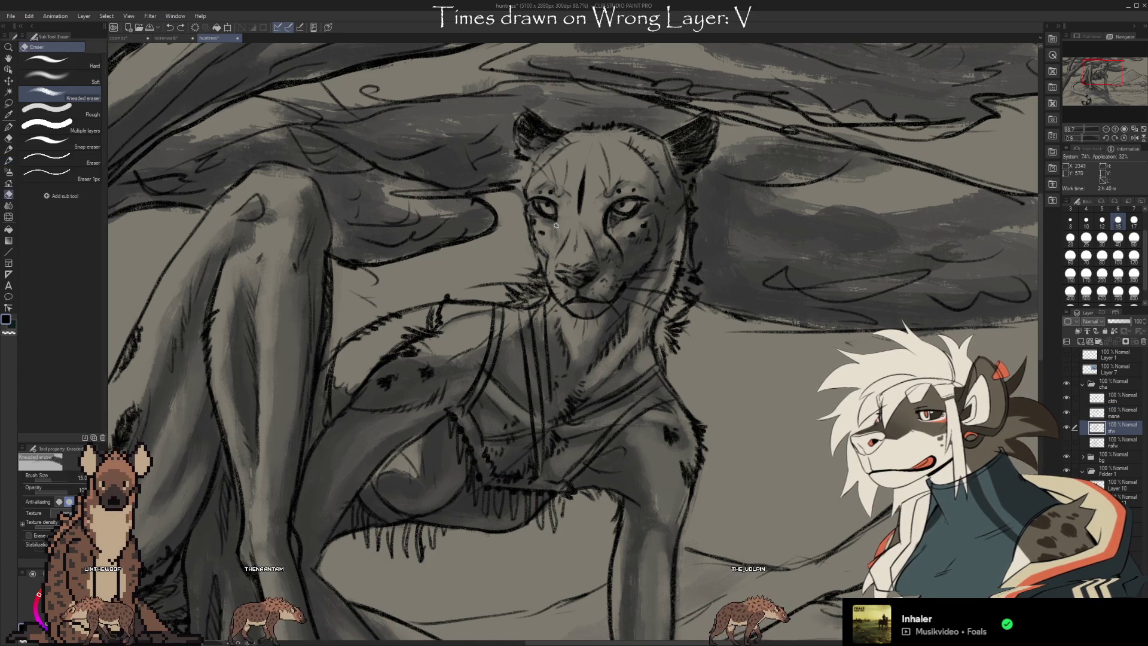
key("b")
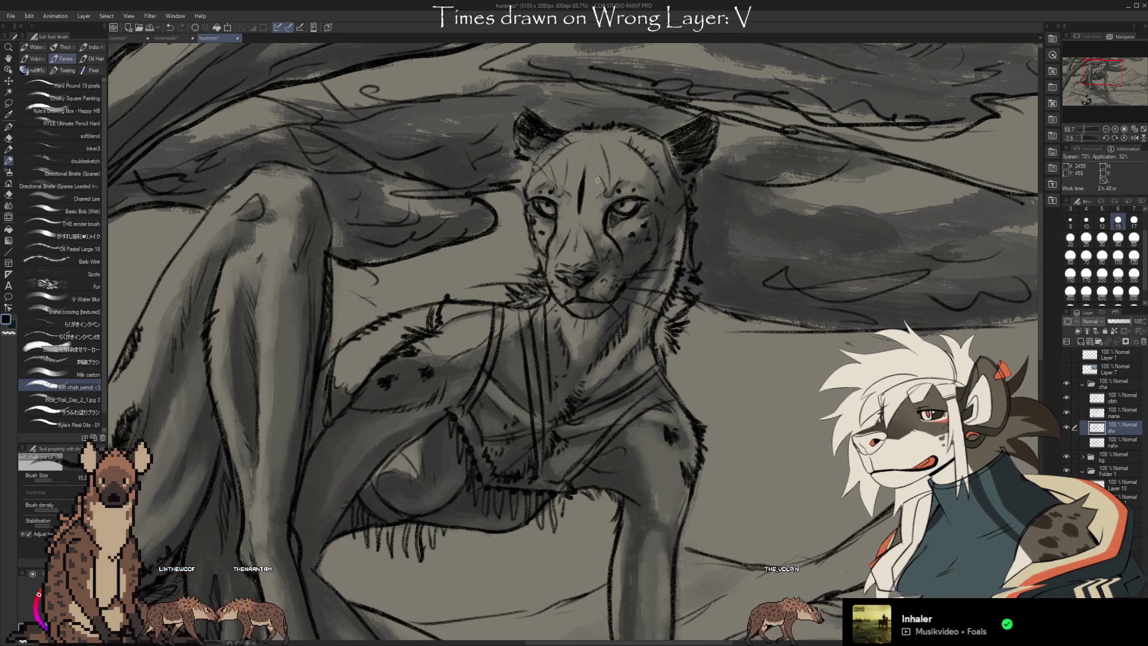
key("e")
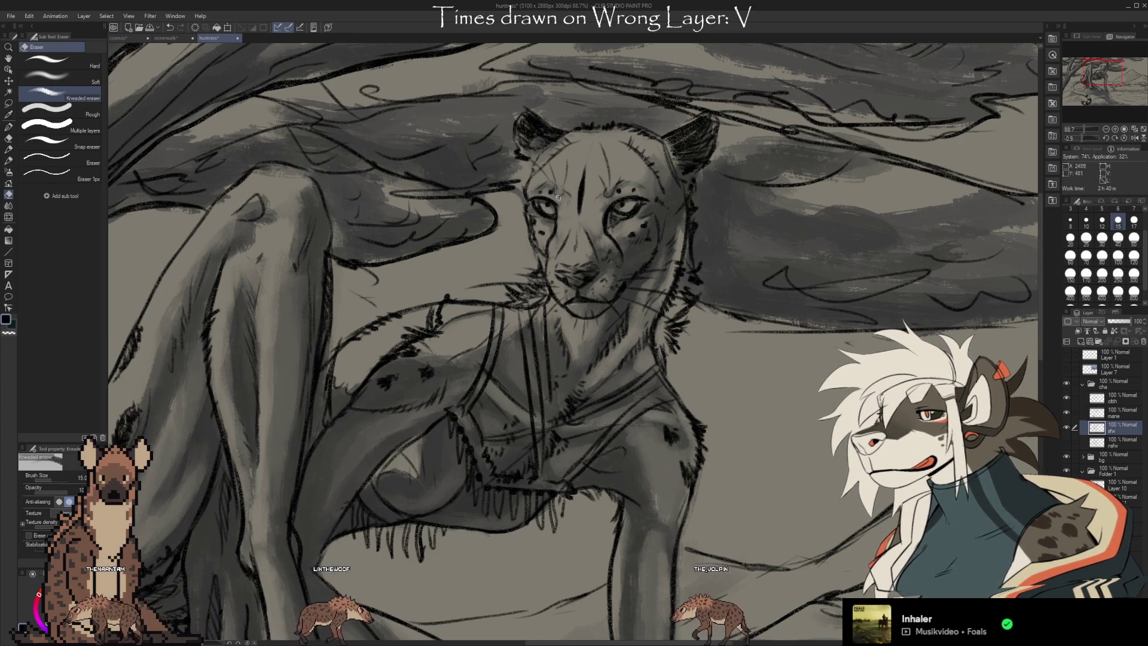
Touch up the brow markings with the pencil and eraser, then raise the brush size to 15.
key("b")
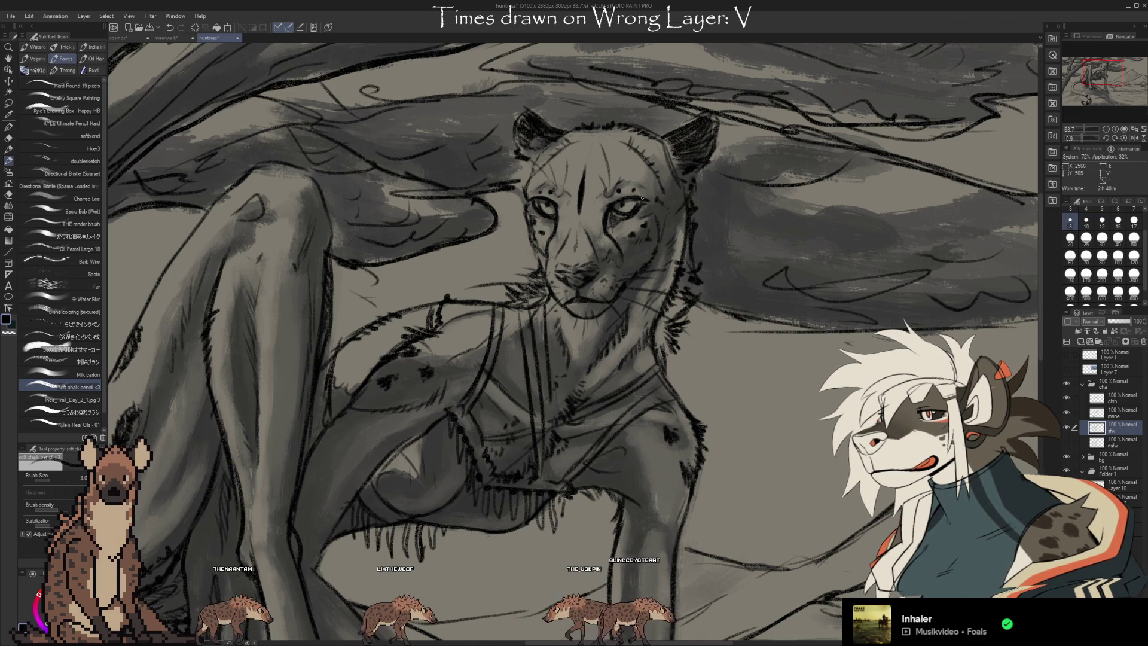
key("e")
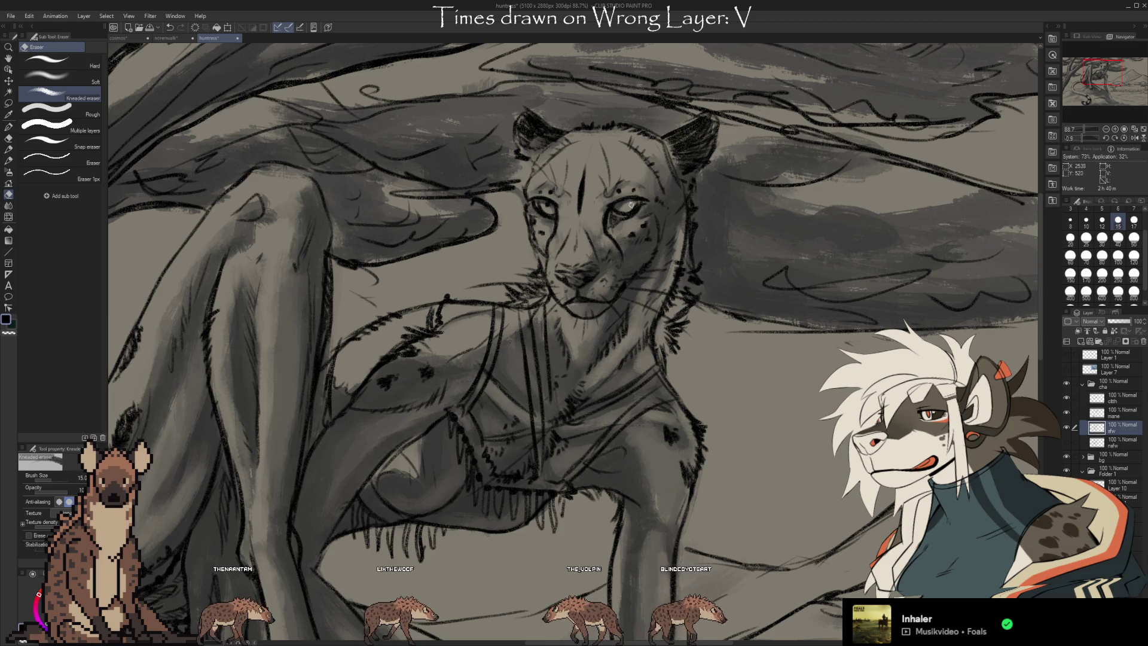
key("b")
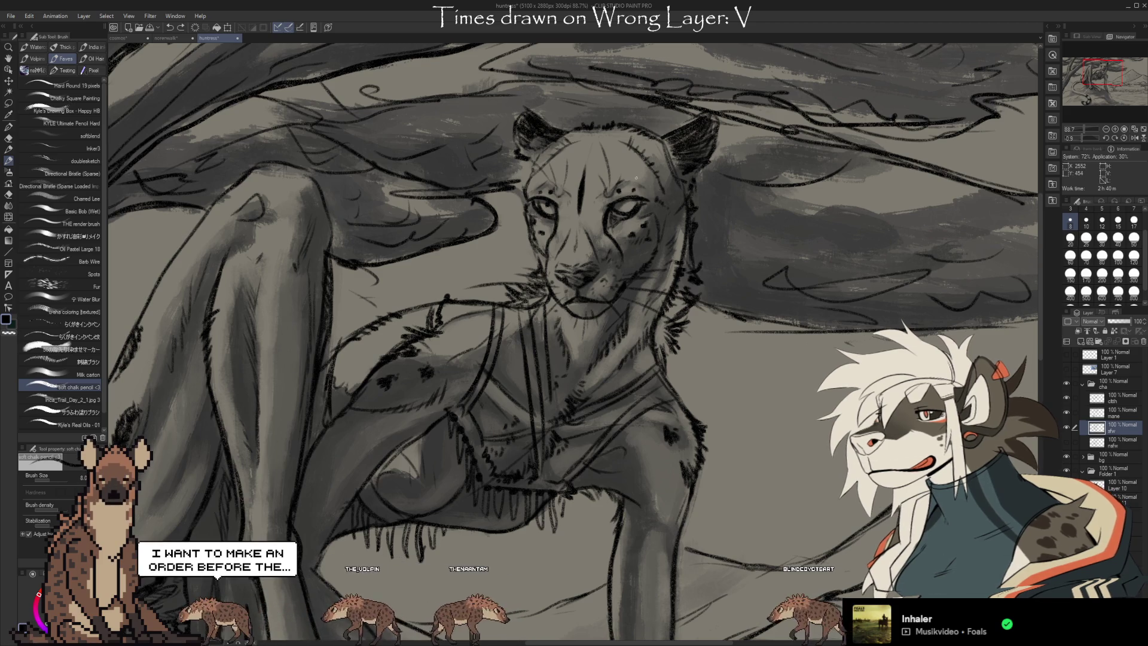
key("bracketright")
key("bracketright")
key("bracketright")
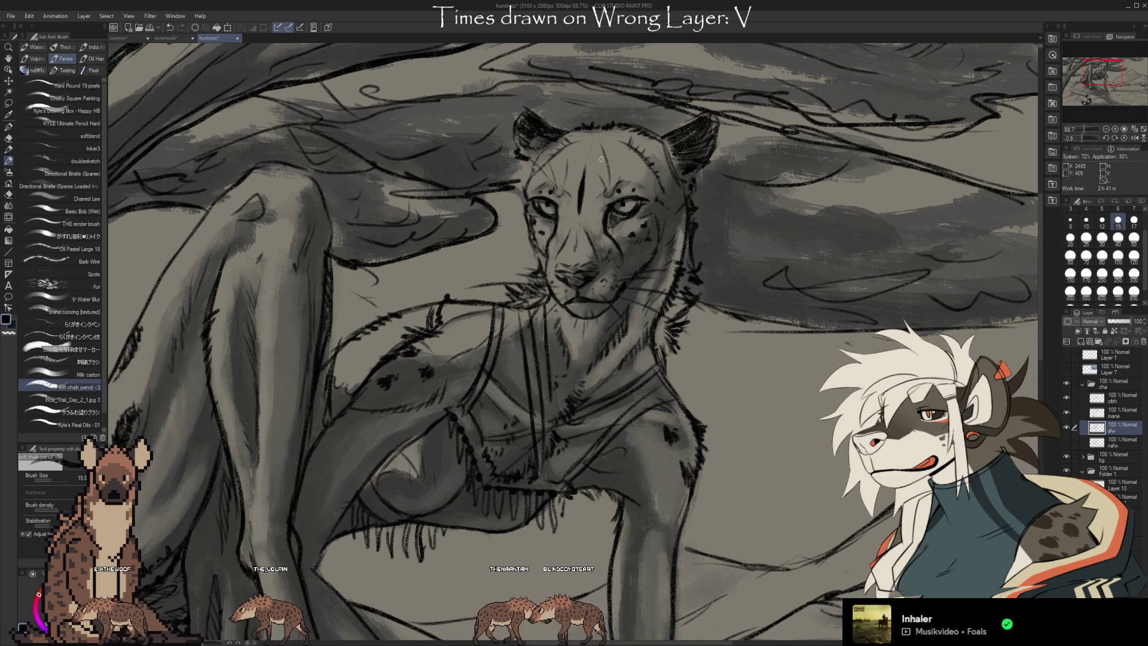
scroll(717, 190, "down", 3)
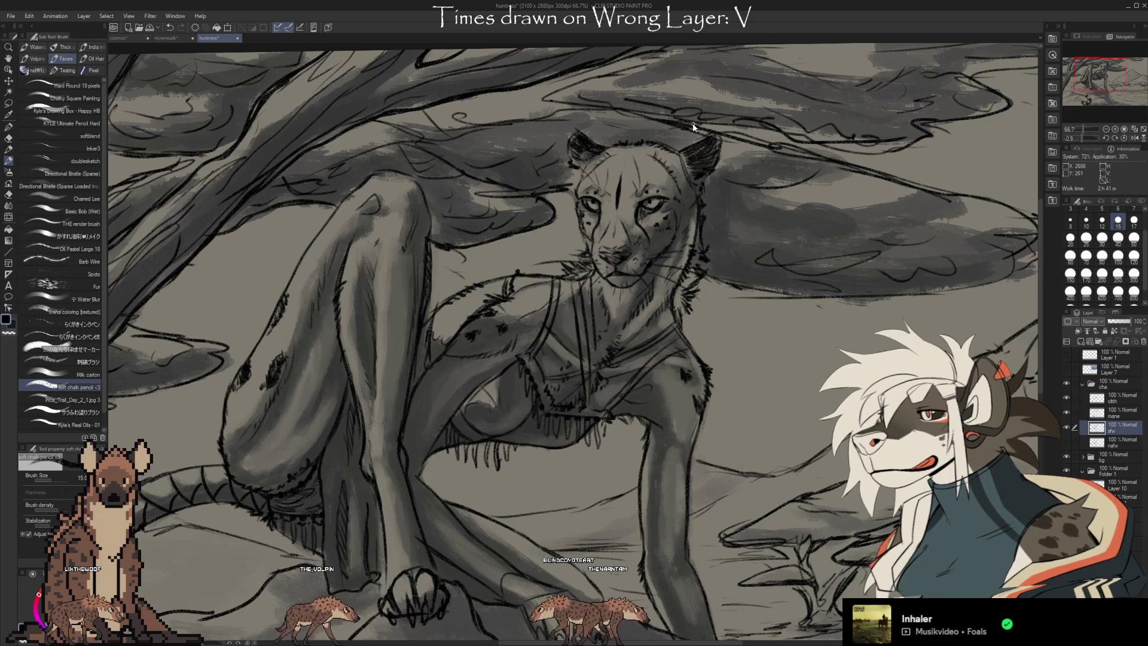
Zoom out to about 66% to review the cheetah, rock, acacia and savanna.
scroll(692, 126, "down", 3)
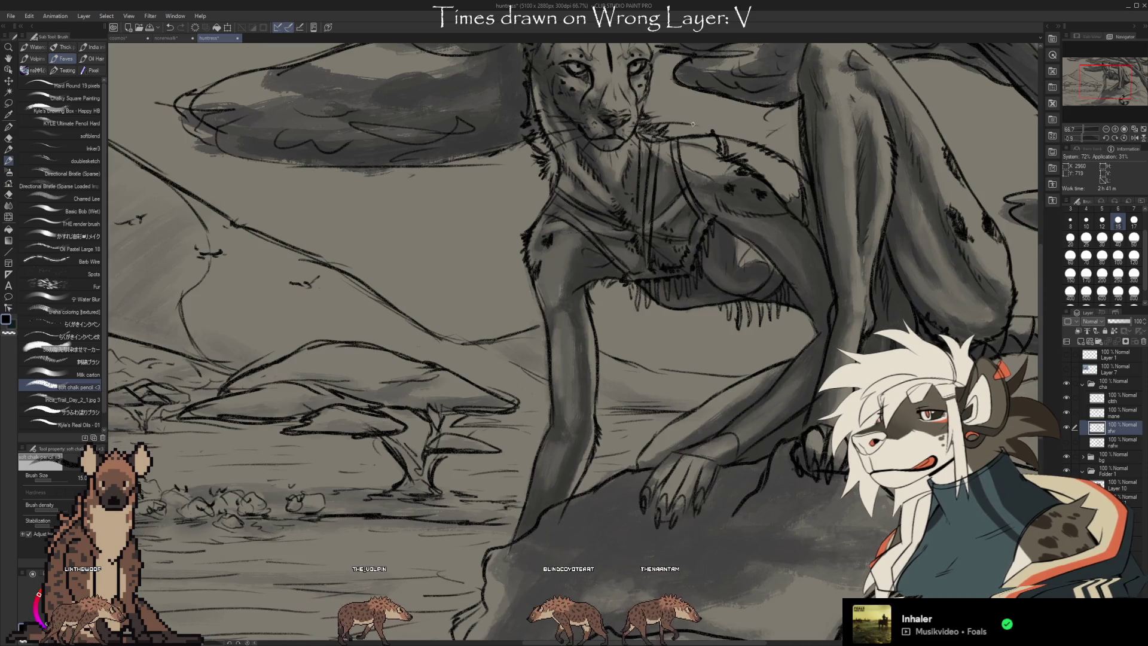
scroll(556, 217, "up", 3)
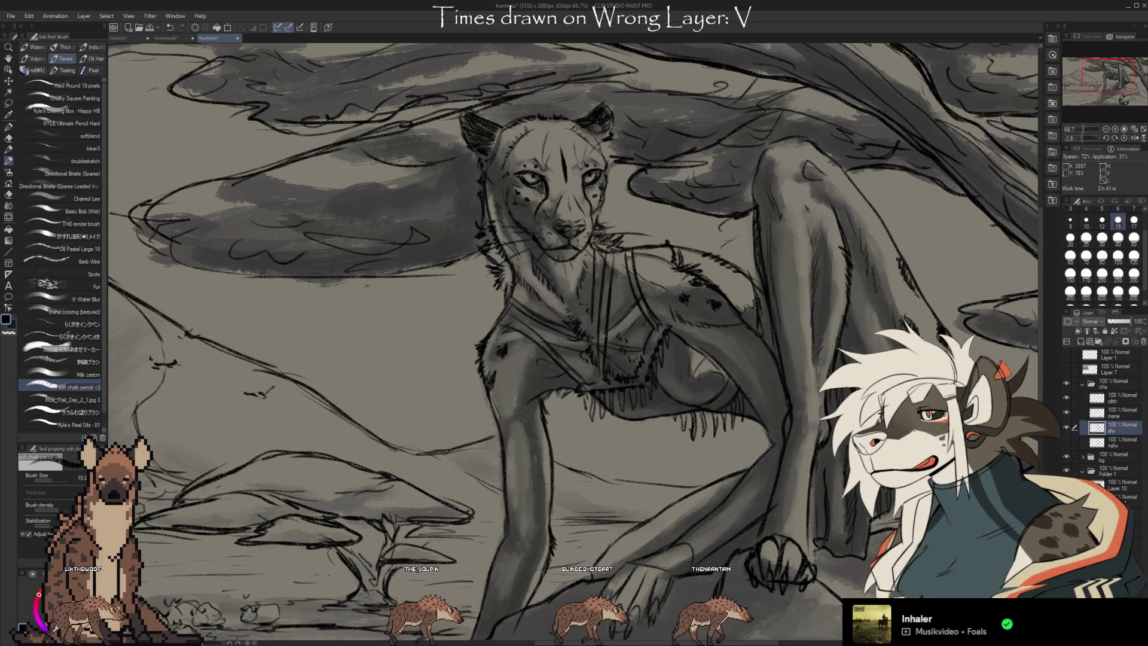
scroll(858, 317, "down", 1)
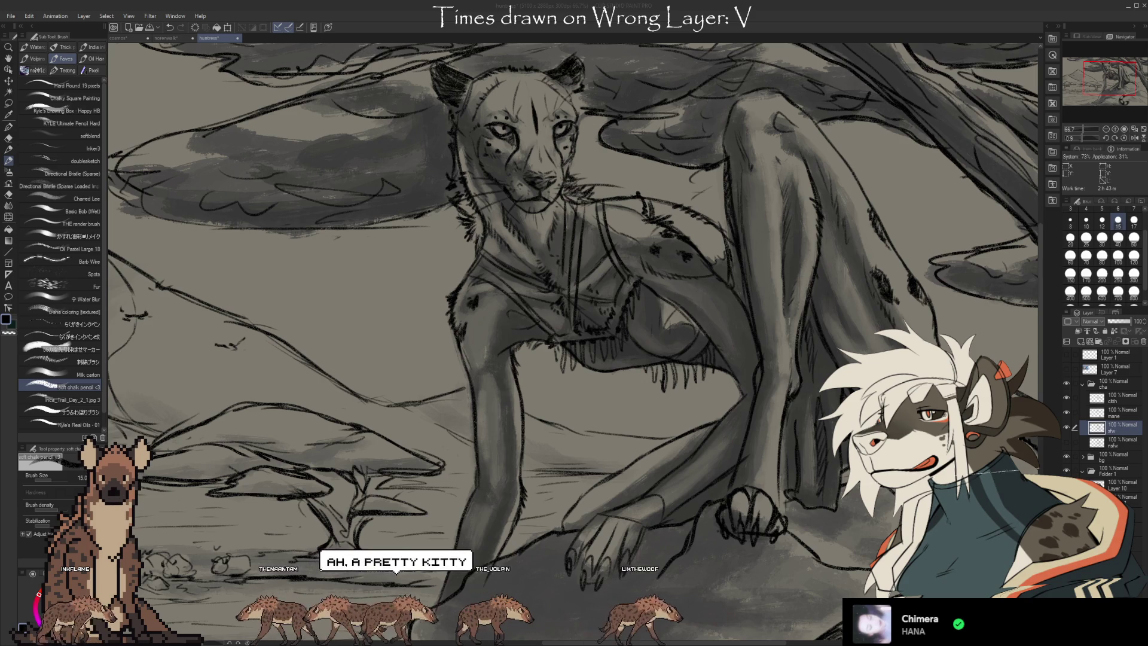
Zoom out to review the cheetah's finished facial markings and body spots.
scroll(574, 323, "down", 3)
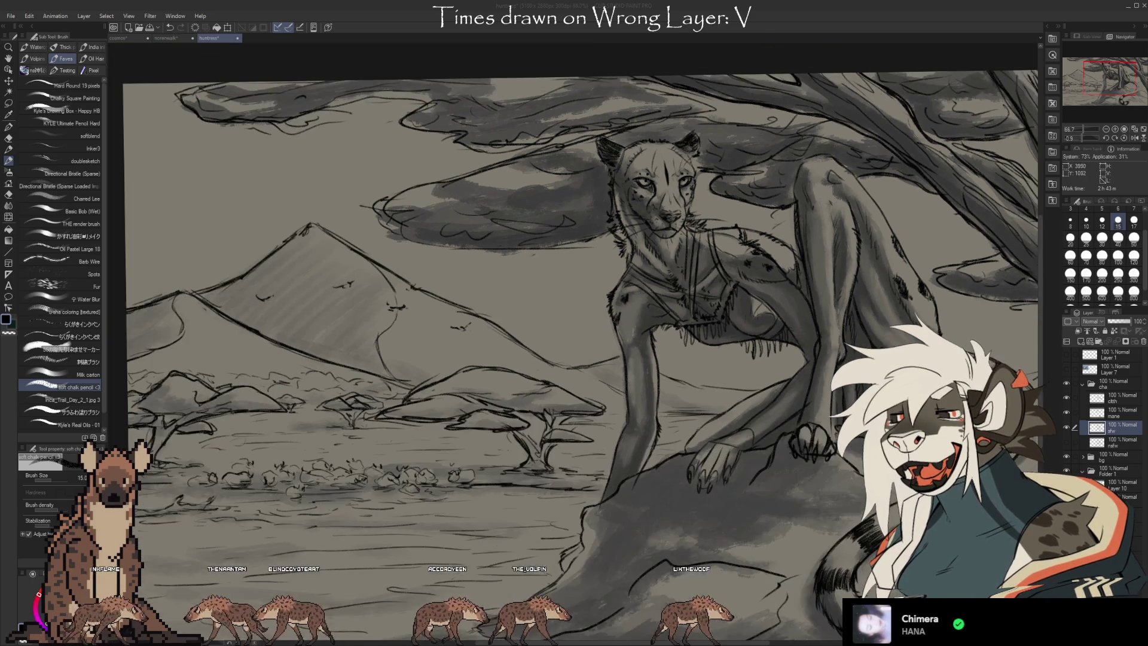
scroll(856, 404, "up", 1)
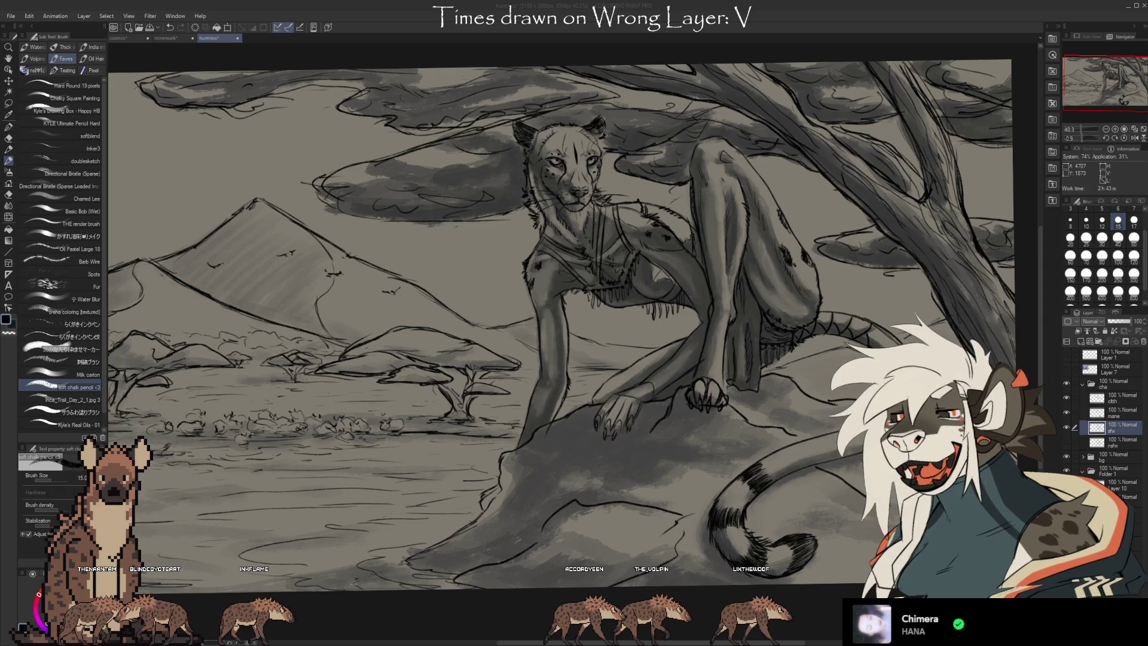
scroll(828, 318, "down", 1)
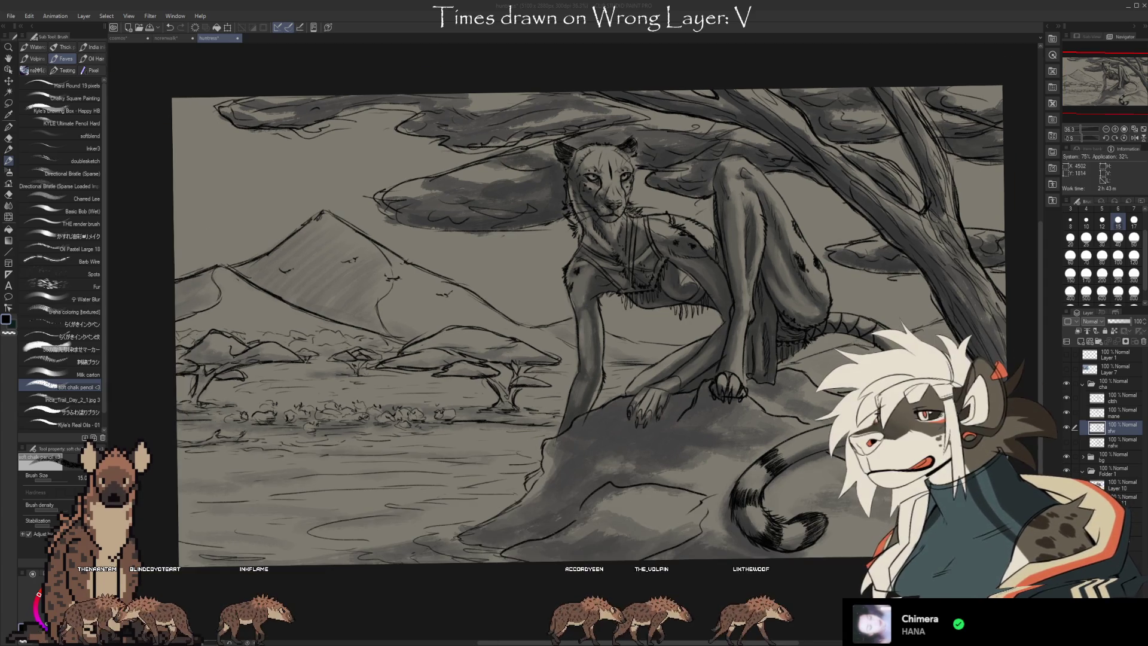
scroll(916, 312, "up", 1)
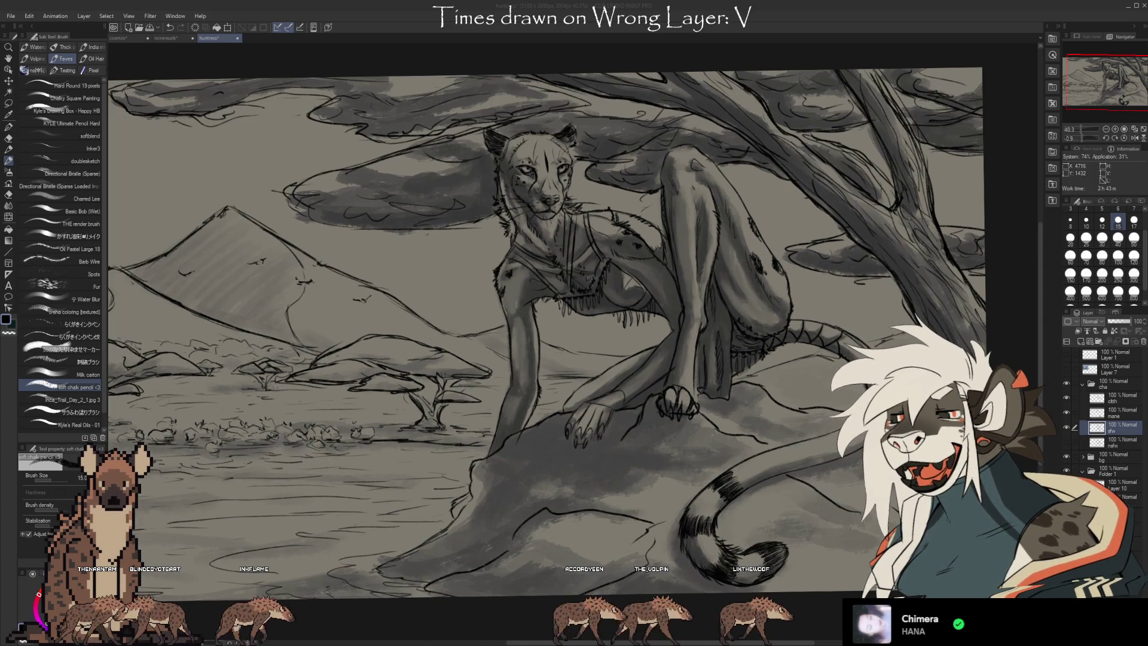
key("shift")
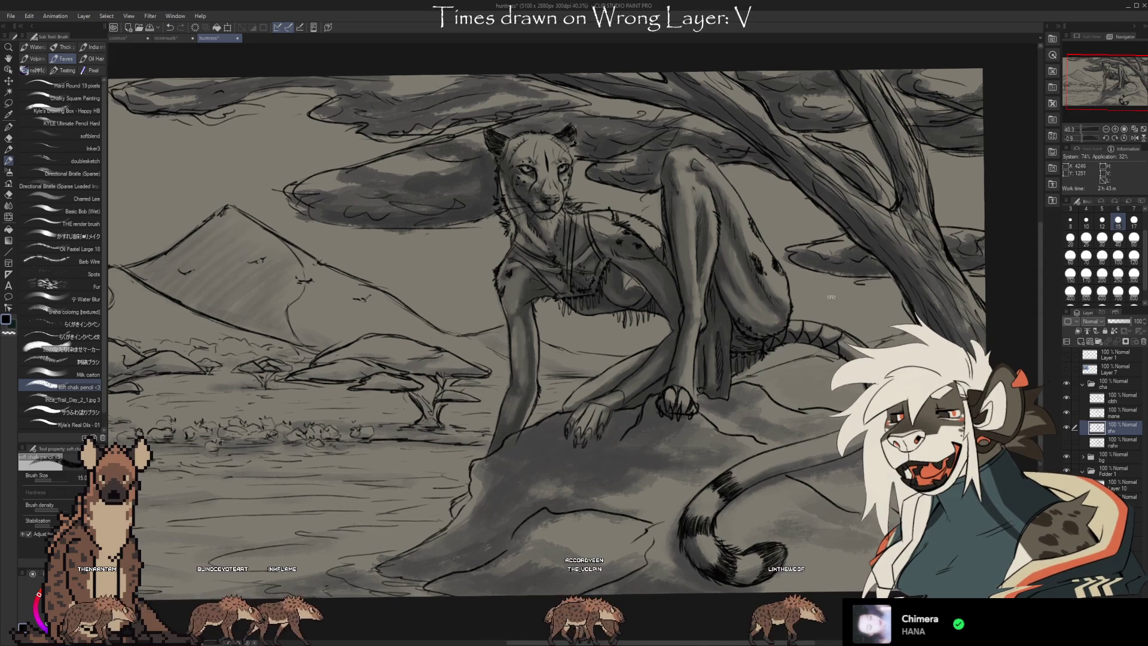
key("ctrl+shift+r")
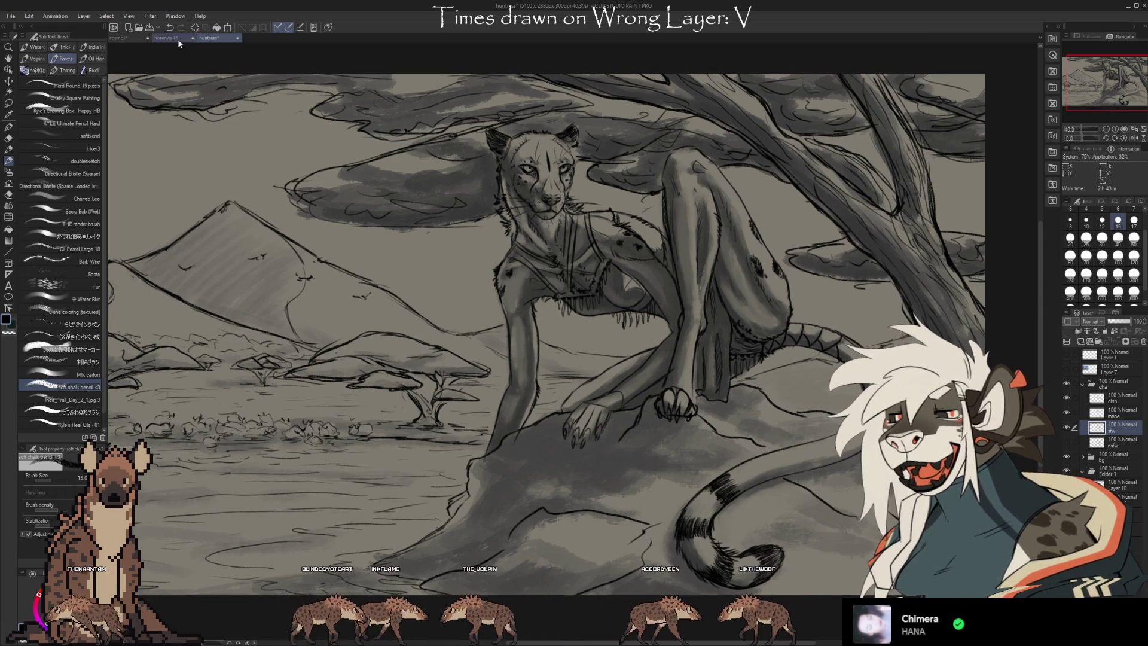
left_click(174, 38)
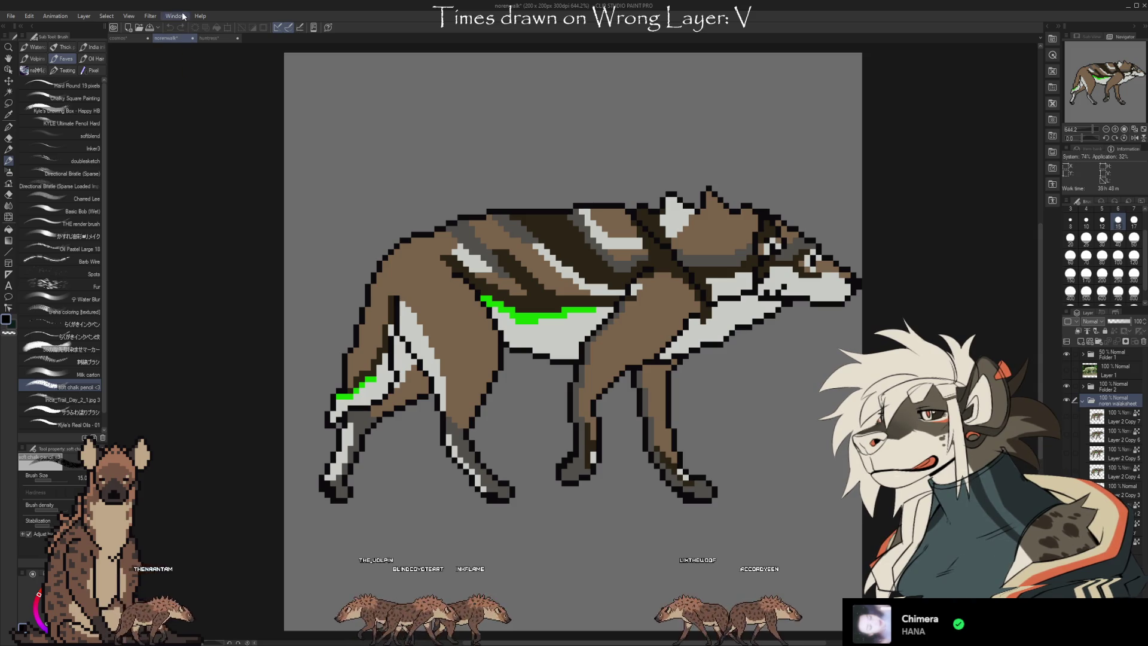
Show the animation timeline, play the hyena walk cycle, then return to the cheetah sketch.
key("ctrl+shift+t")
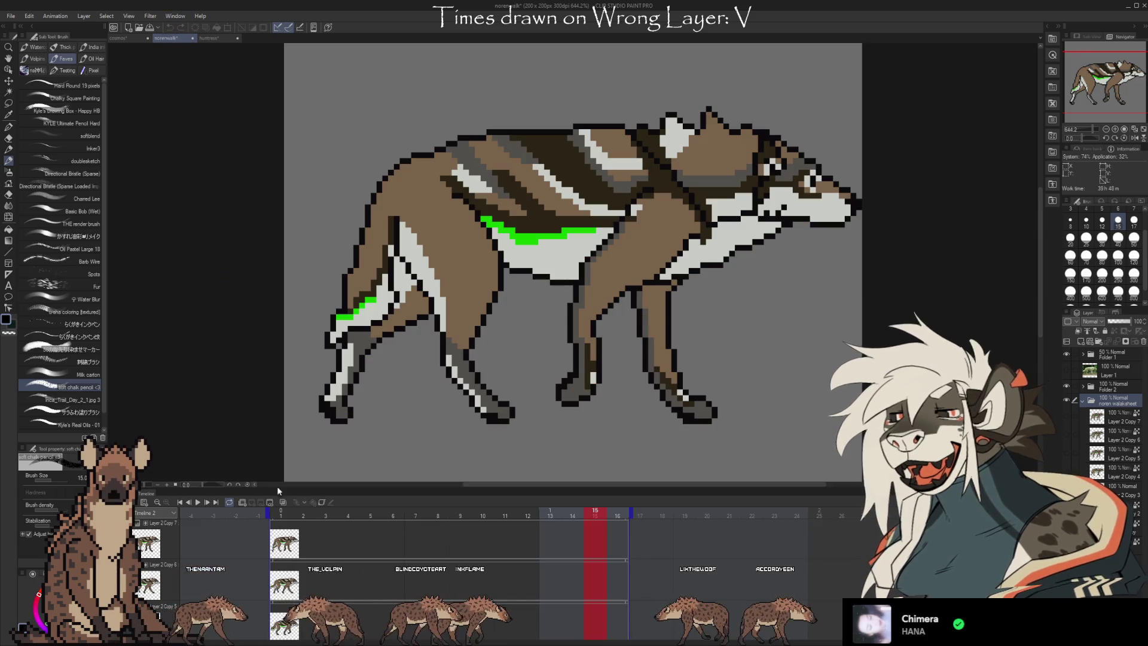
left_click(199, 502)
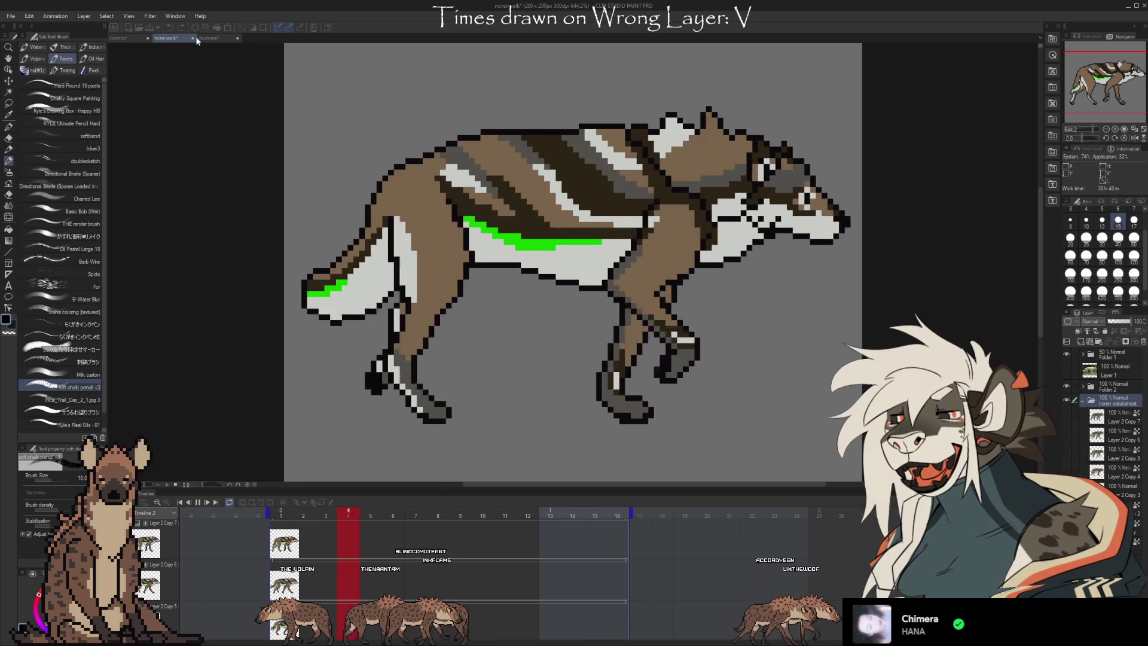
left_click(206, 38)
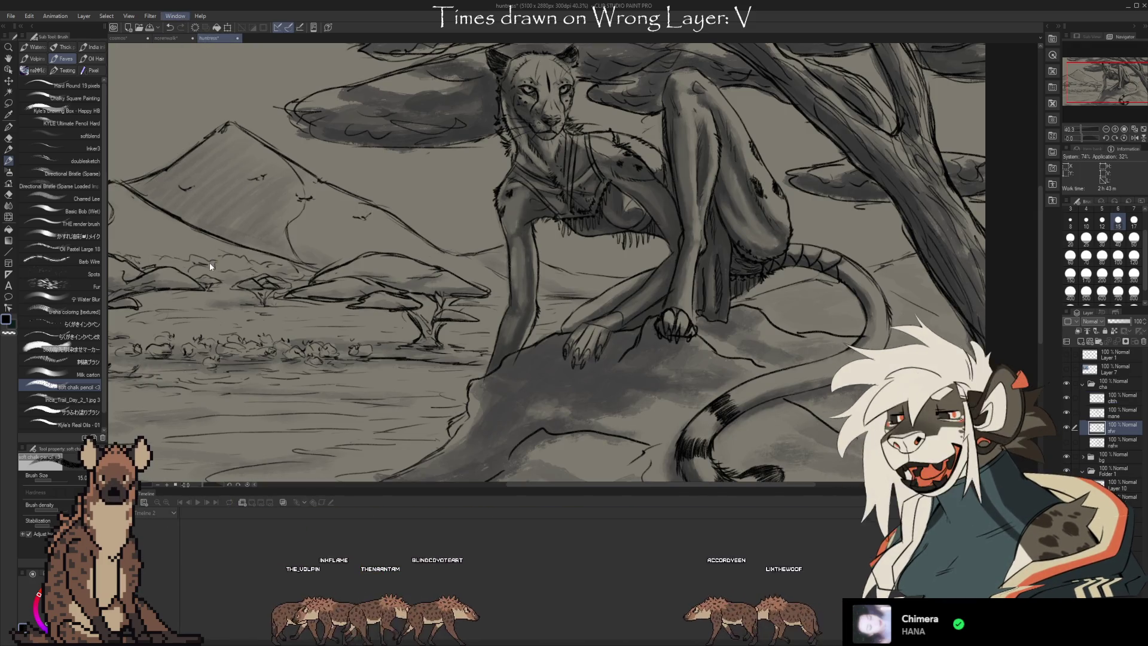
Hide the animation timeline and readjust the zoom on the cheetah savanna sketch.
key("F10")
scroll(626, 443, "up", 3)
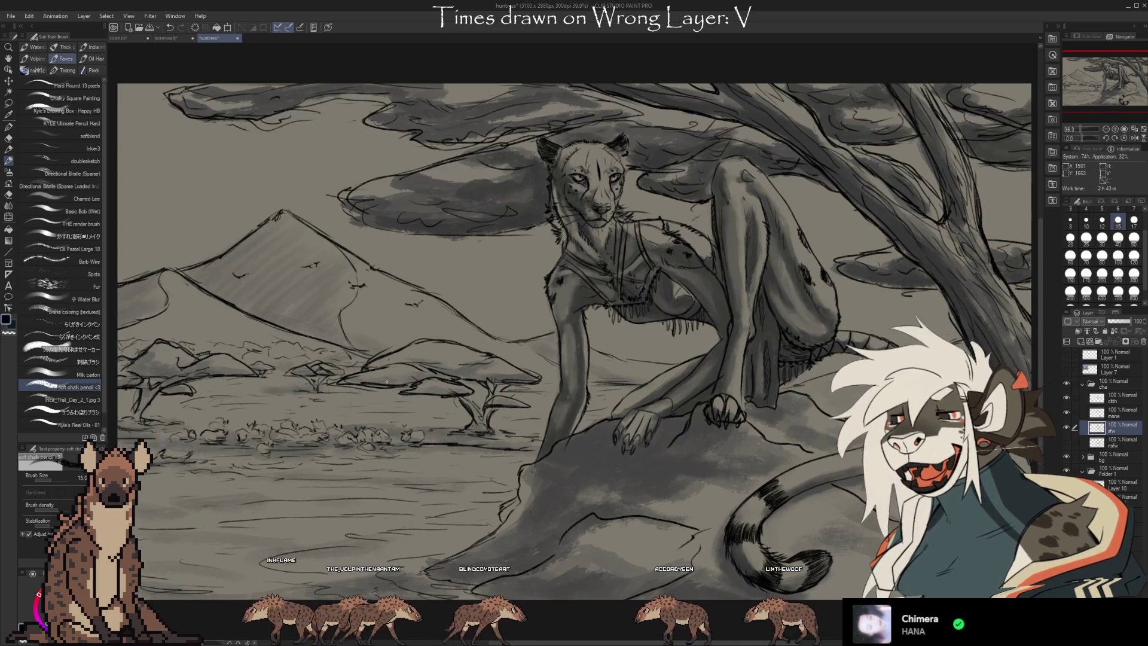
scroll(625, 443, "down", 1)
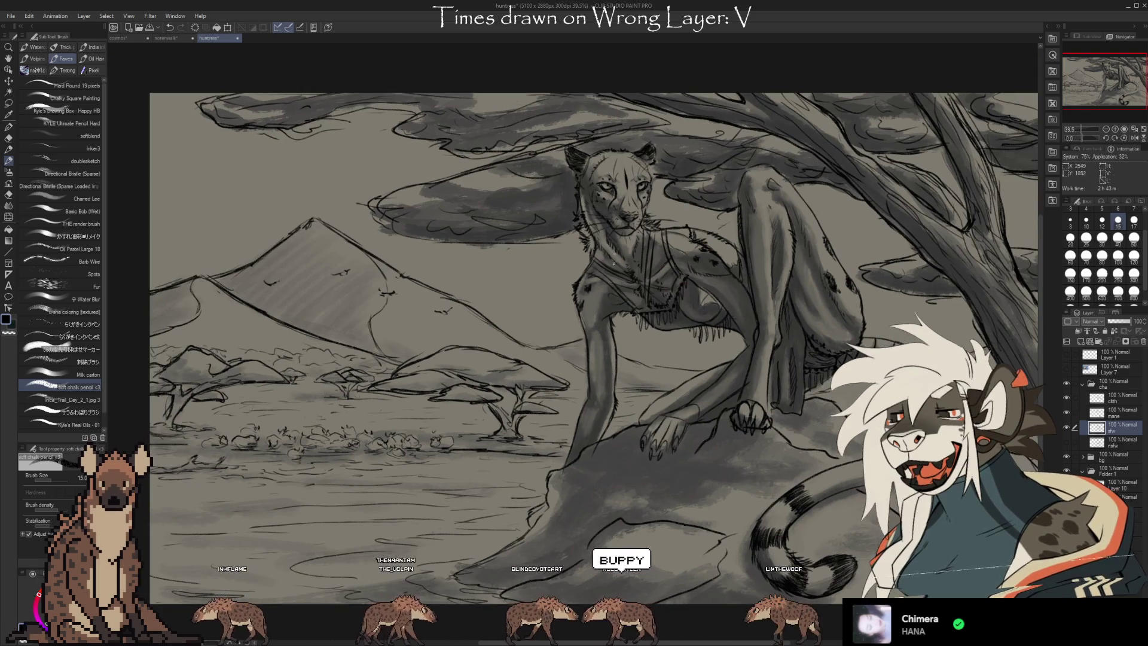
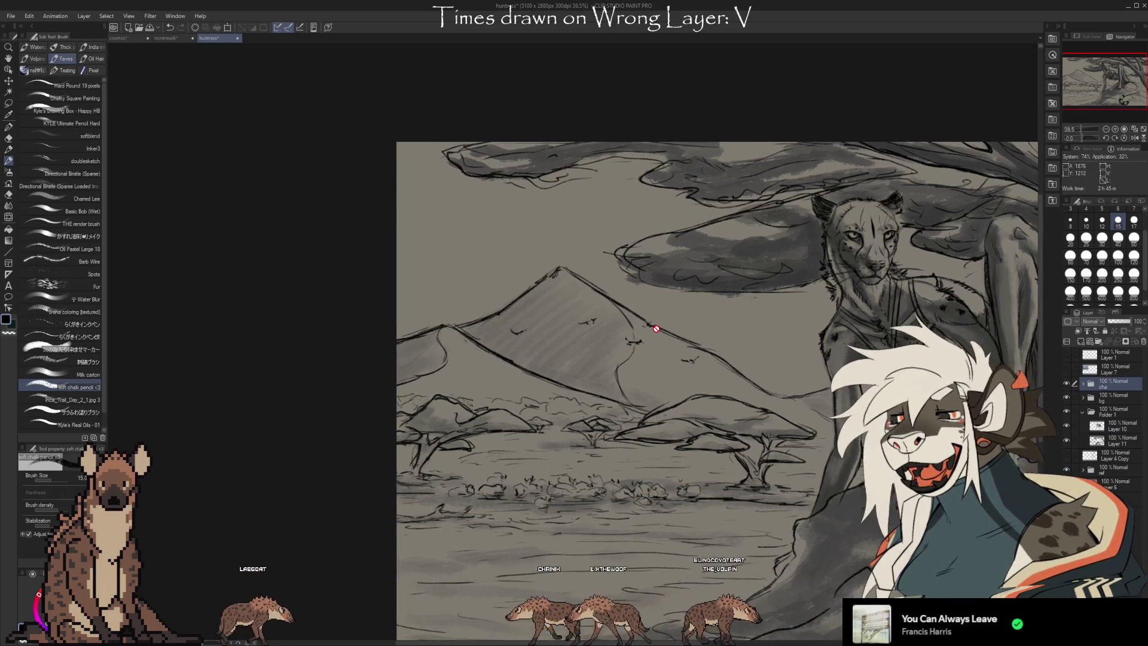
On a new layer, sketch an eye symbol with a circle, radiating lines and a thick horizontal bar.
scroll(656, 328, "up", 4)
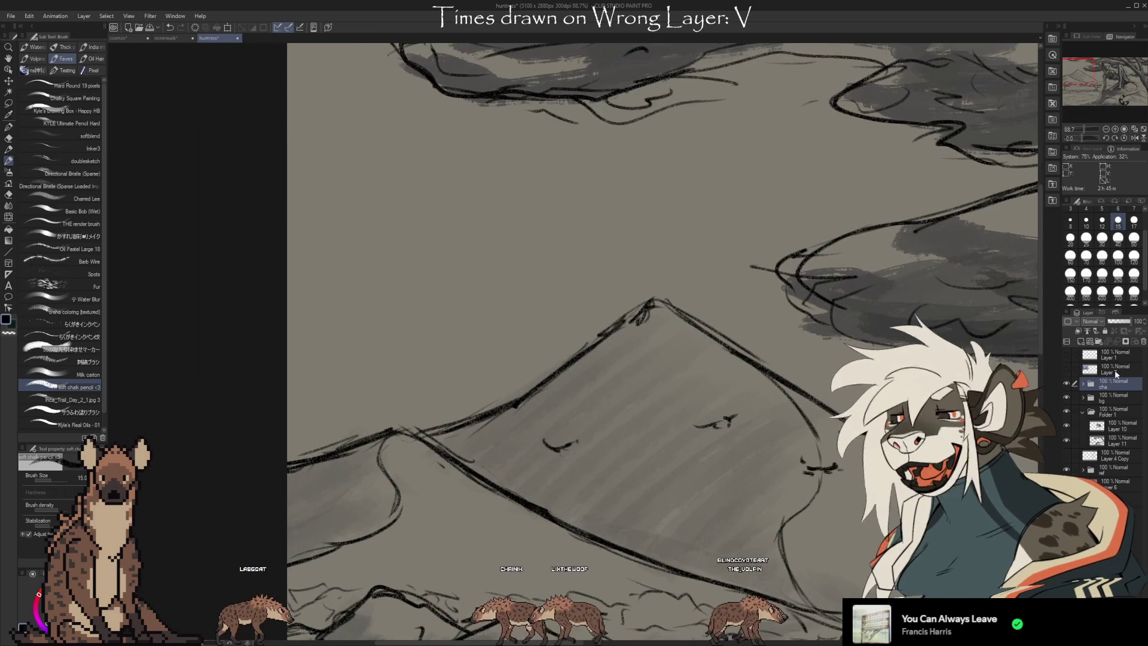
left_click(1091, 332)
left_click_drag(341, 253, 468, 257)
left_click_drag(507, 169, 521, 195)
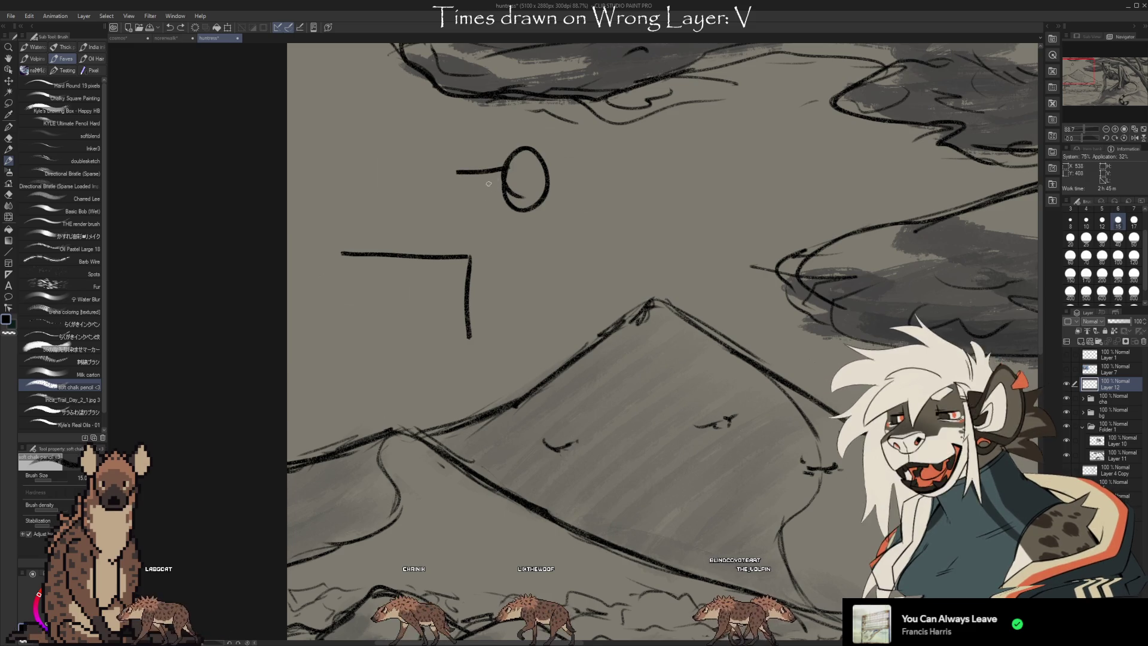
key("ctrl+z")
mouse_move(441, 177)
left_mouse_down()
mouse_move(518, 175)
mouse_move(466, 210)
left_mouse_up()
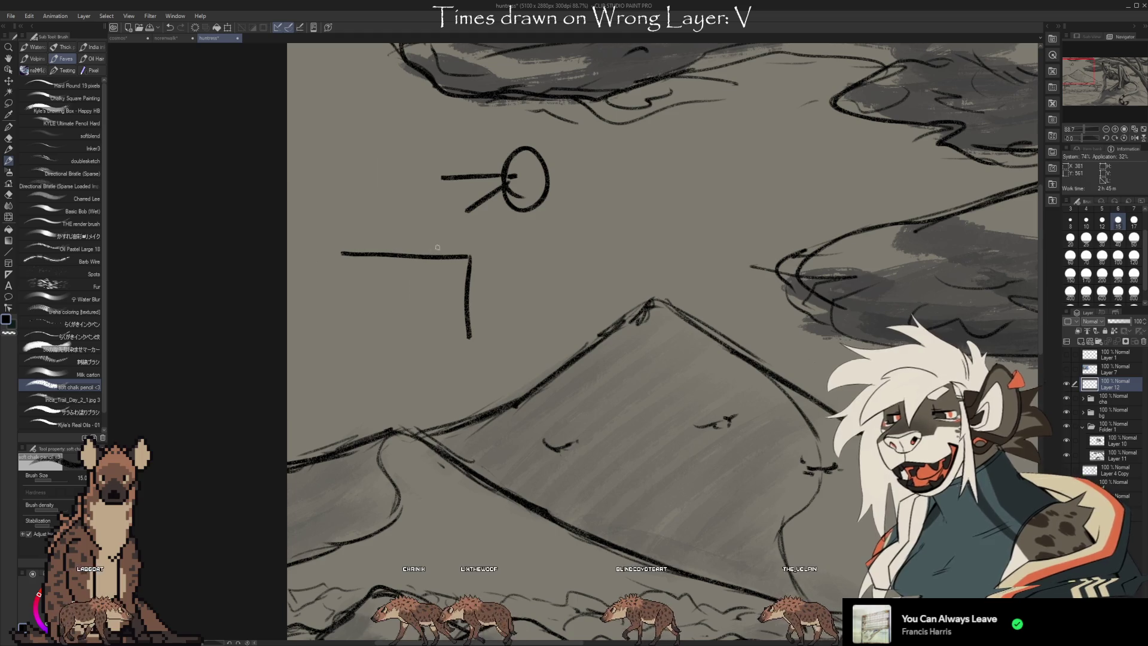
left_click_drag(371, 252, 441, 250)
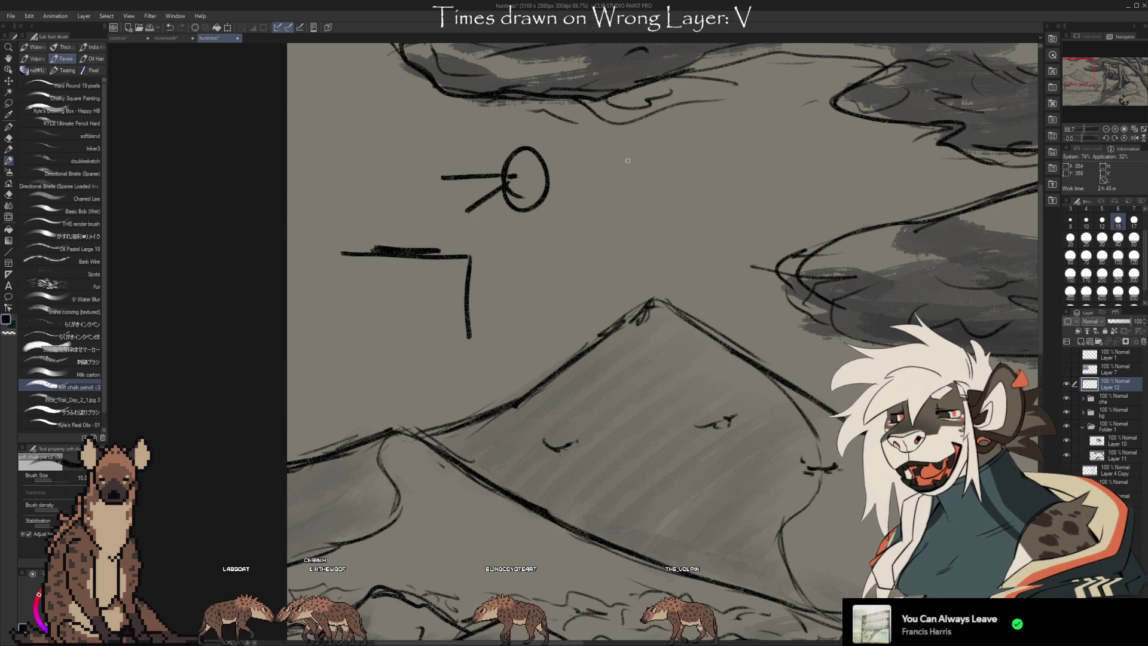
Draw two vertical lines and a frame to their right, undoing a stray diagonal stroke.
left_click_drag(654, 170, 658, 222)
left_click_drag(694, 168, 698, 231)
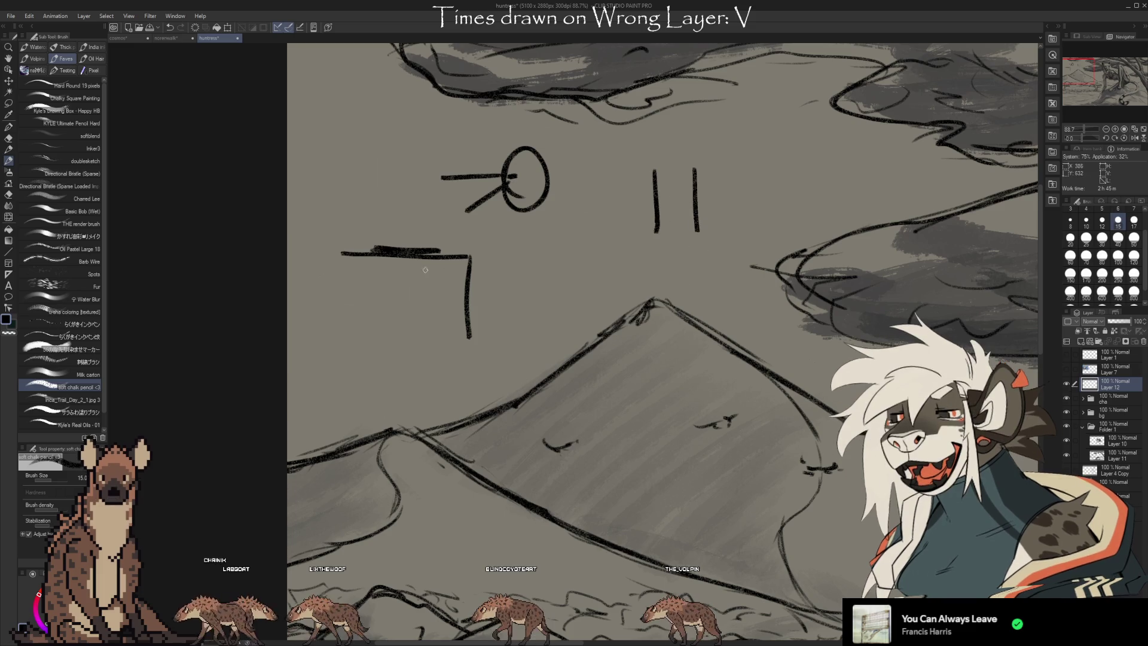
left_click_drag(386, 252, 440, 250)
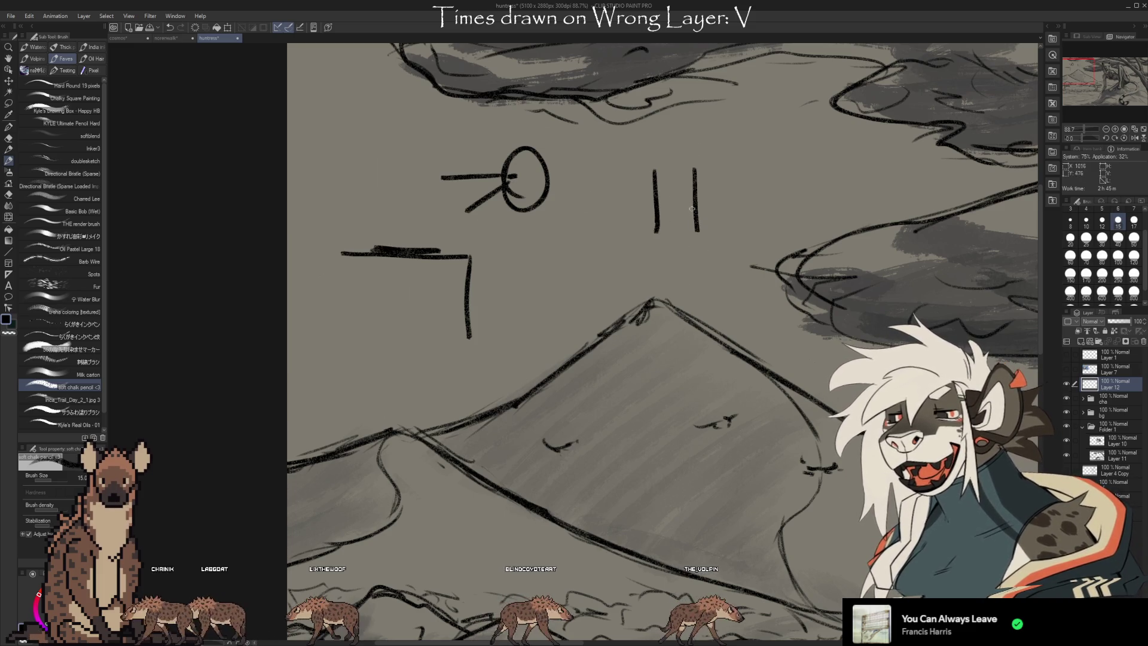
left_click_drag(741, 177, 731, 235)
left_click_drag(767, 183, 792, 236)
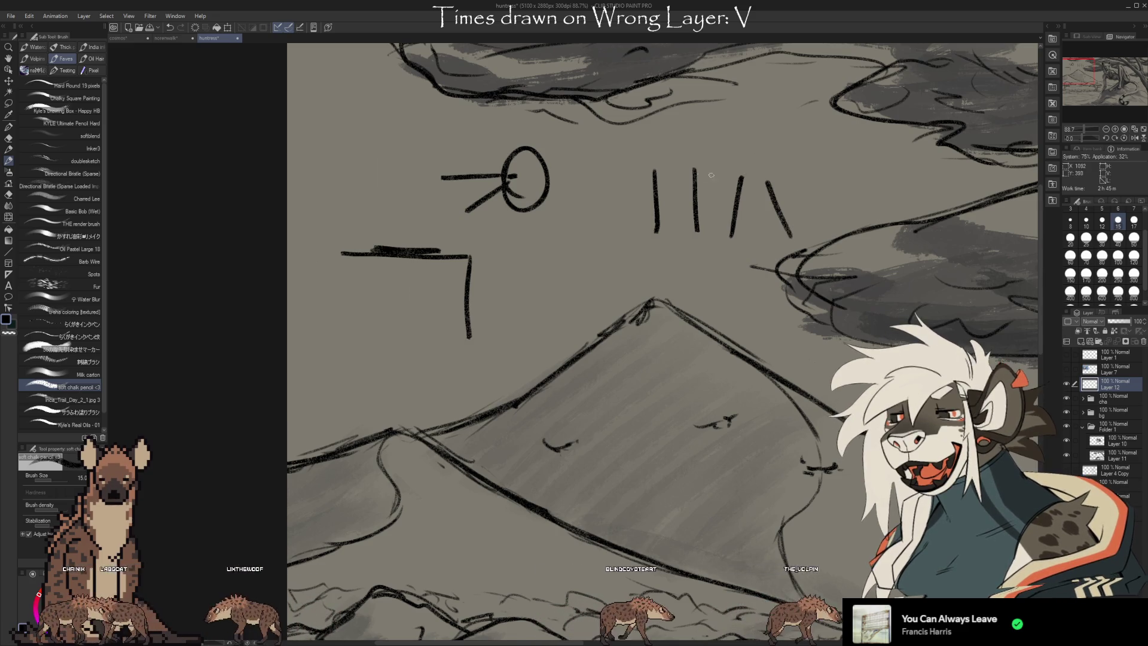
key("ctrl+z")
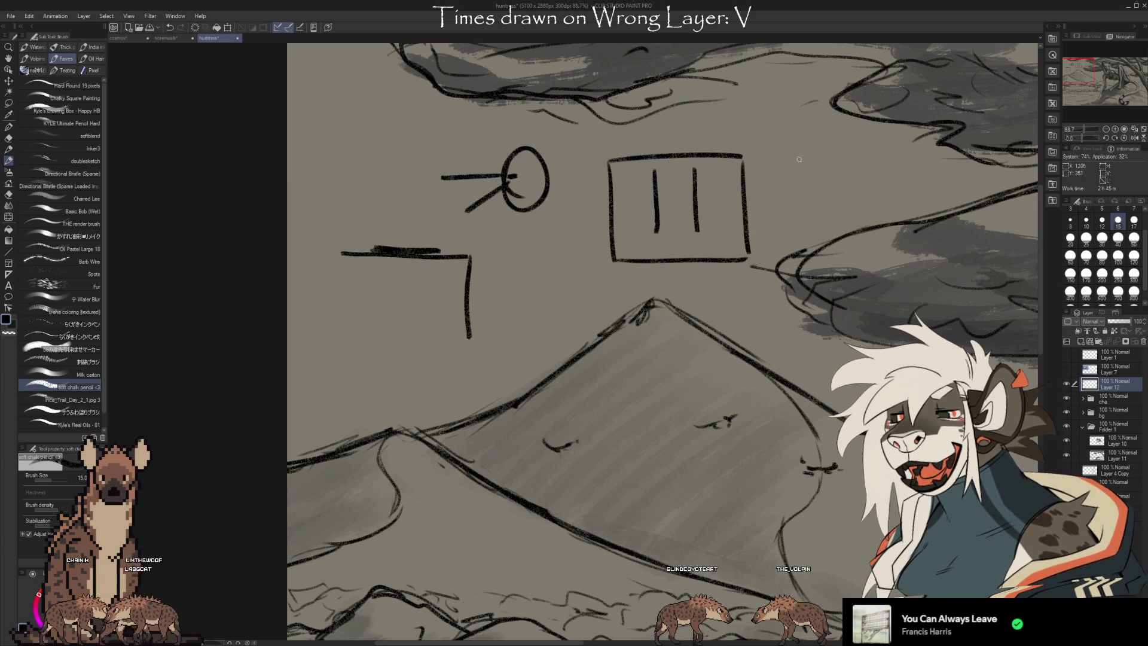
left_click_drag(778, 204, 875, 204)
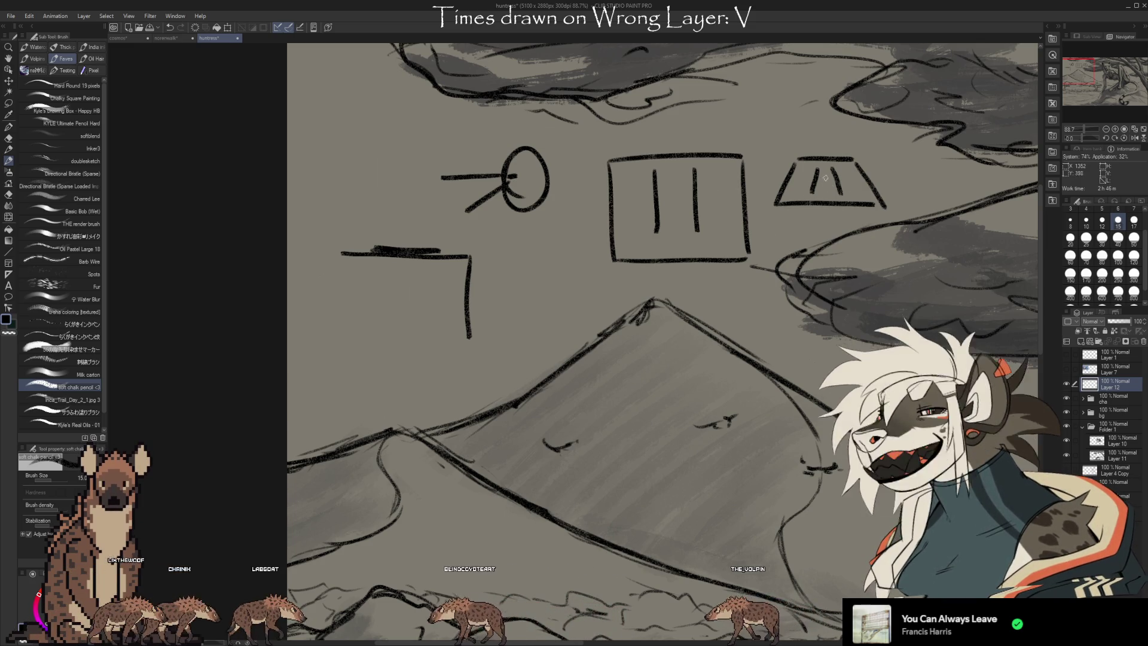
Replace the vertical lines with a stick figure in the rectangle, add the trapezoid figure and an arrow.
key("e")
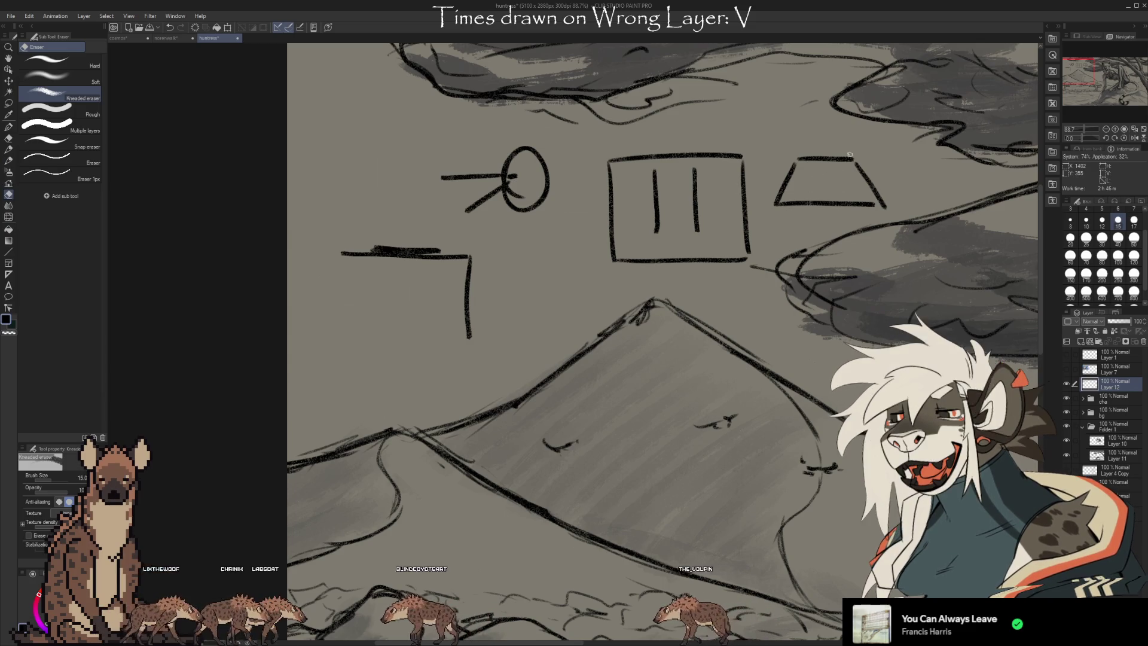
key("b")
left_click_drag(827, 169, 816, 196)
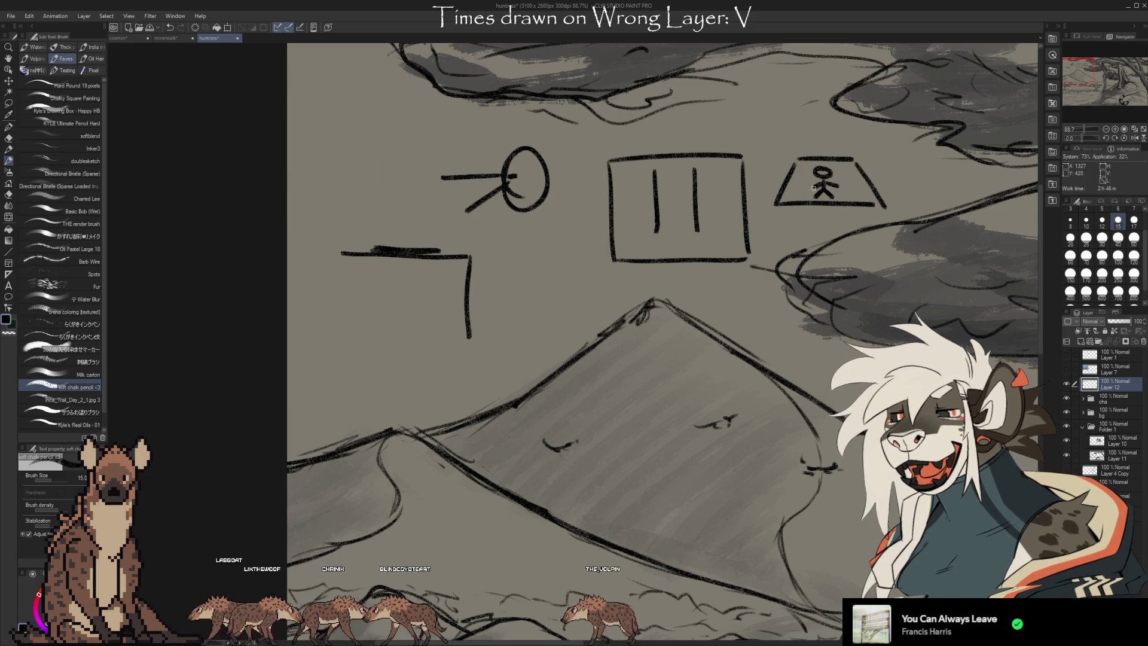
key("e")
mouse_move(655, 172)
left_mouse_down()
mouse_move(654, 219)
mouse_move(694, 174)
mouse_move(669, 201)
mouse_move(676, 173)
mouse_move(662, 237)
mouse_move(683, 235)
left_mouse_up()
key("b")
left_click_drag(686, 214, 661, 218)
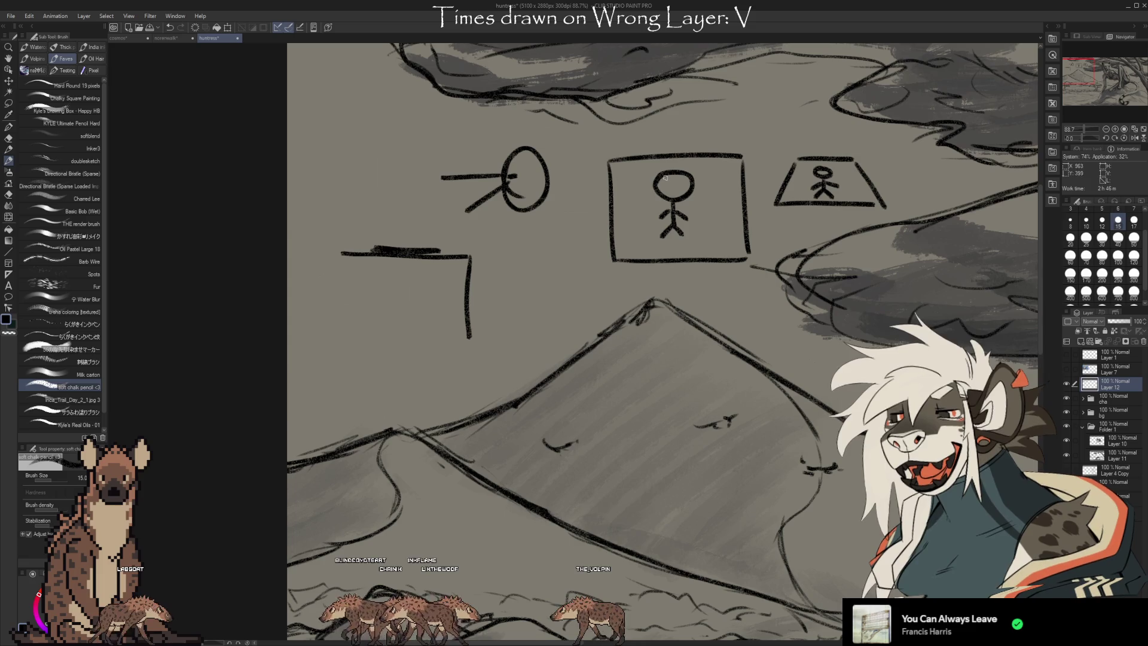
left_click_drag(809, 168, 801, 192)
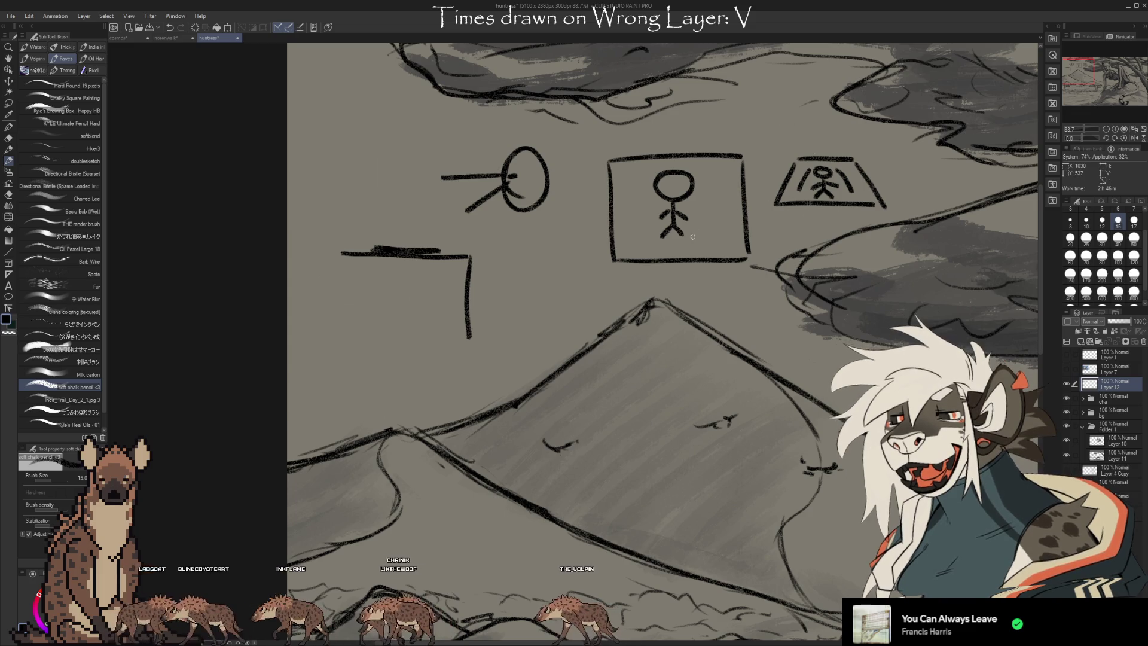
left_click_drag(377, 196, 428, 238)
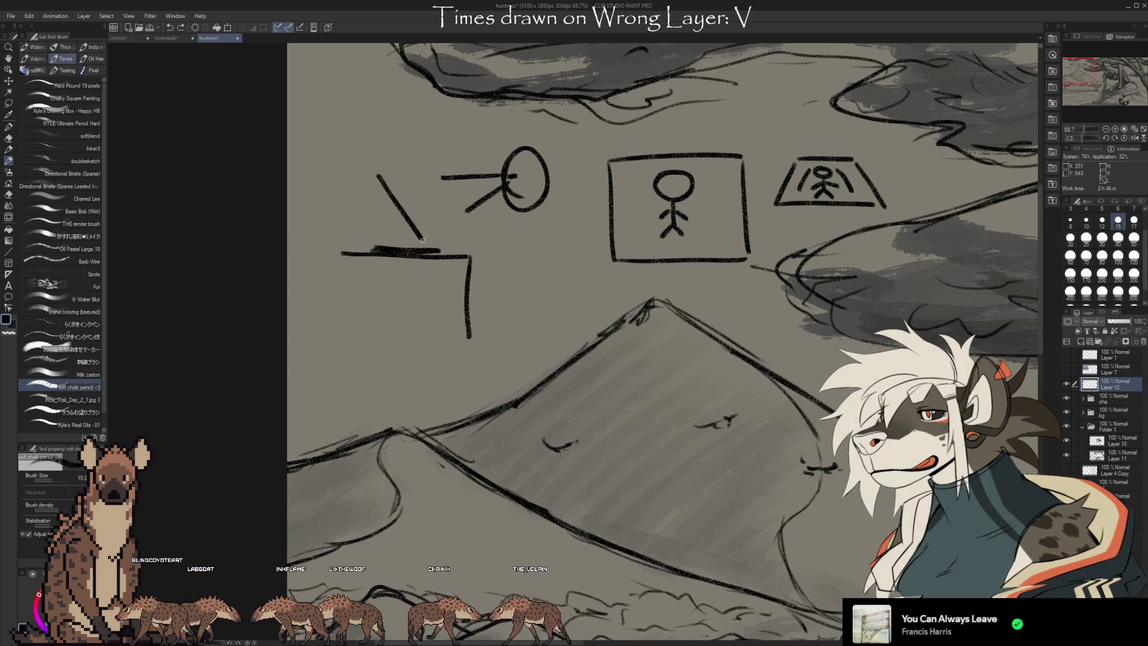
mouse_move(423, 190)
left_mouse_down()
mouse_move(430, 224)
mouse_move(359, 246)
left_mouse_up()
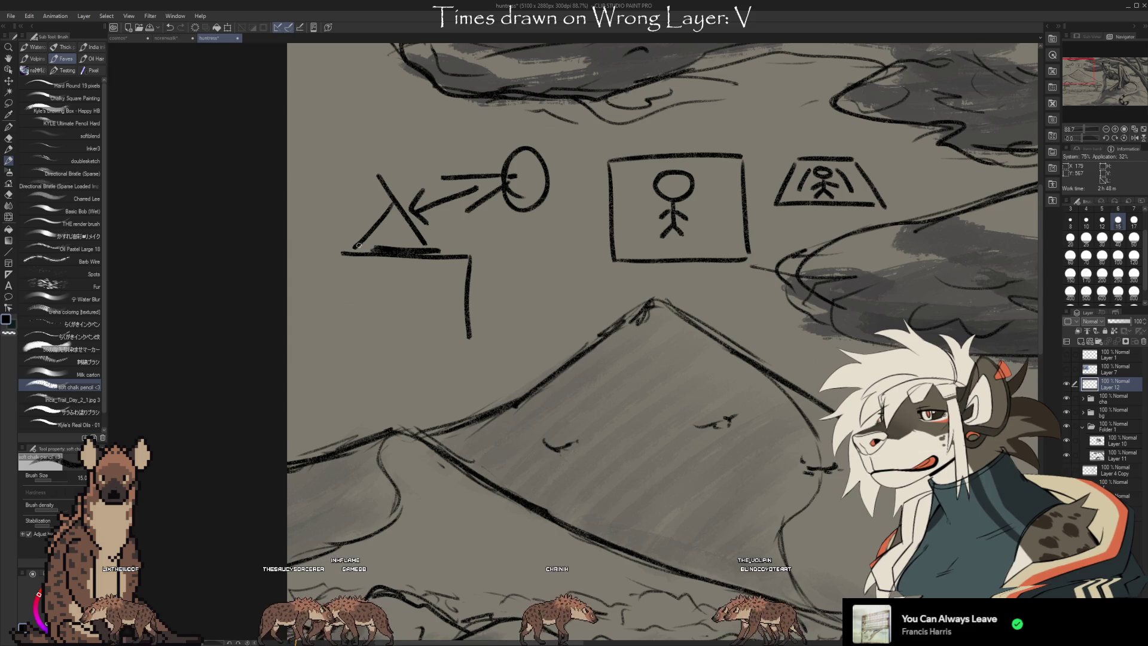
Add a stroke under the arrow tip to form the small triangle symbol.
scroll(496, 240, "down", 3)
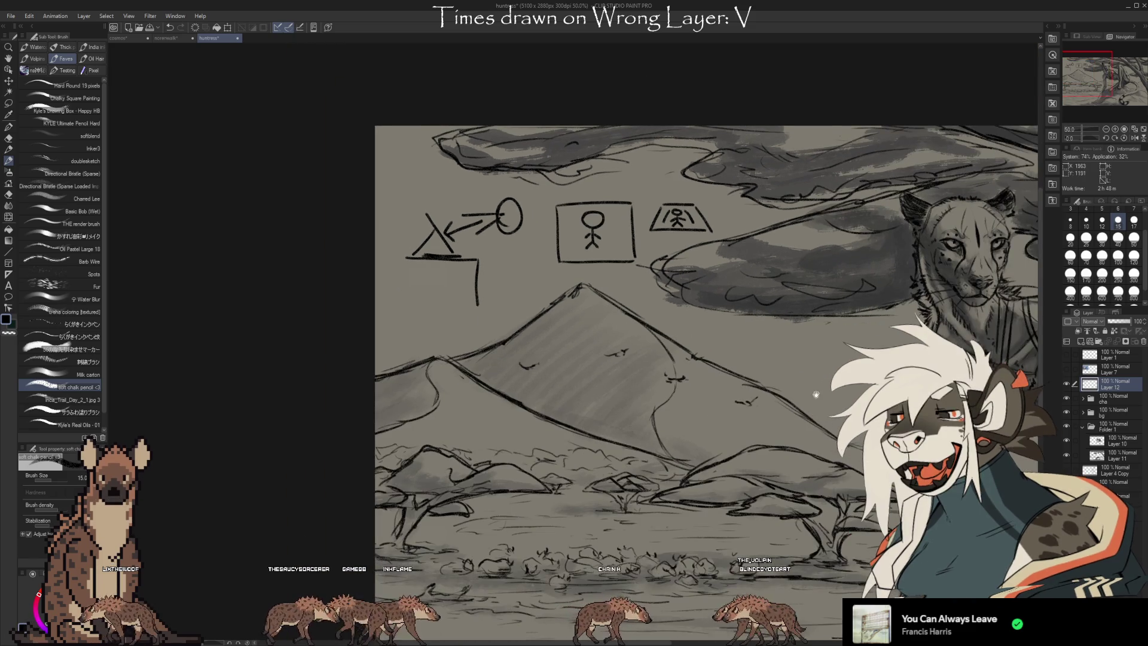
Delete Layer 12 with the diagram symbols and zoom out over the savanna painting.
scroll(816, 394, "right", 3)
left_click(1128, 342)
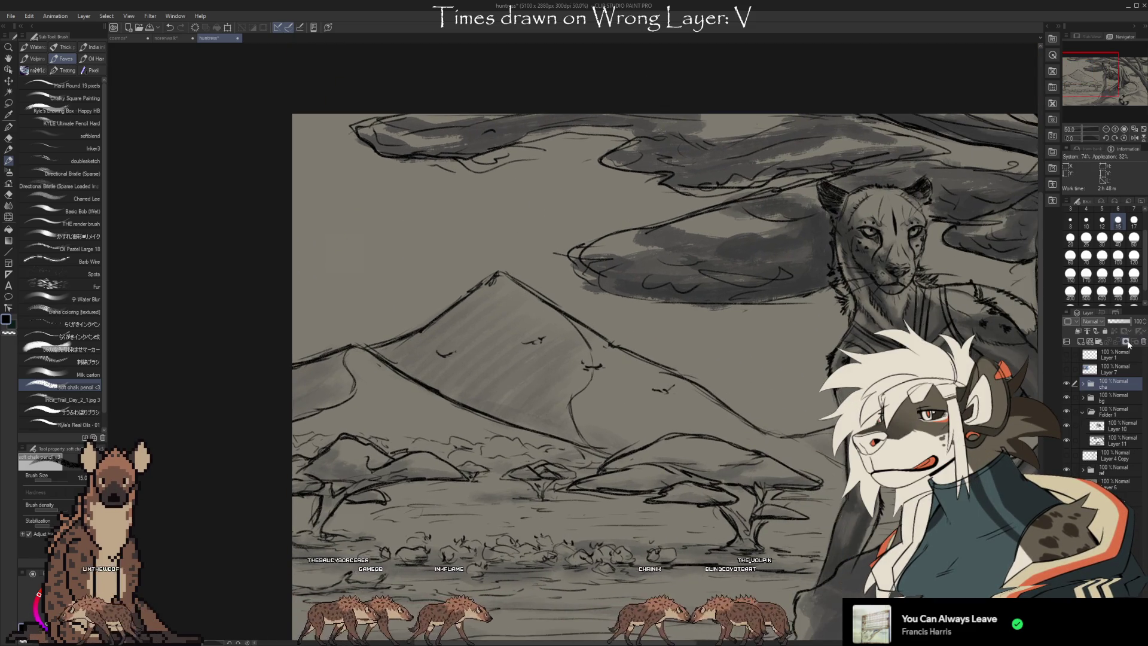
scroll(875, 552, "right", 5)
scroll(875, 551, "down", 1)
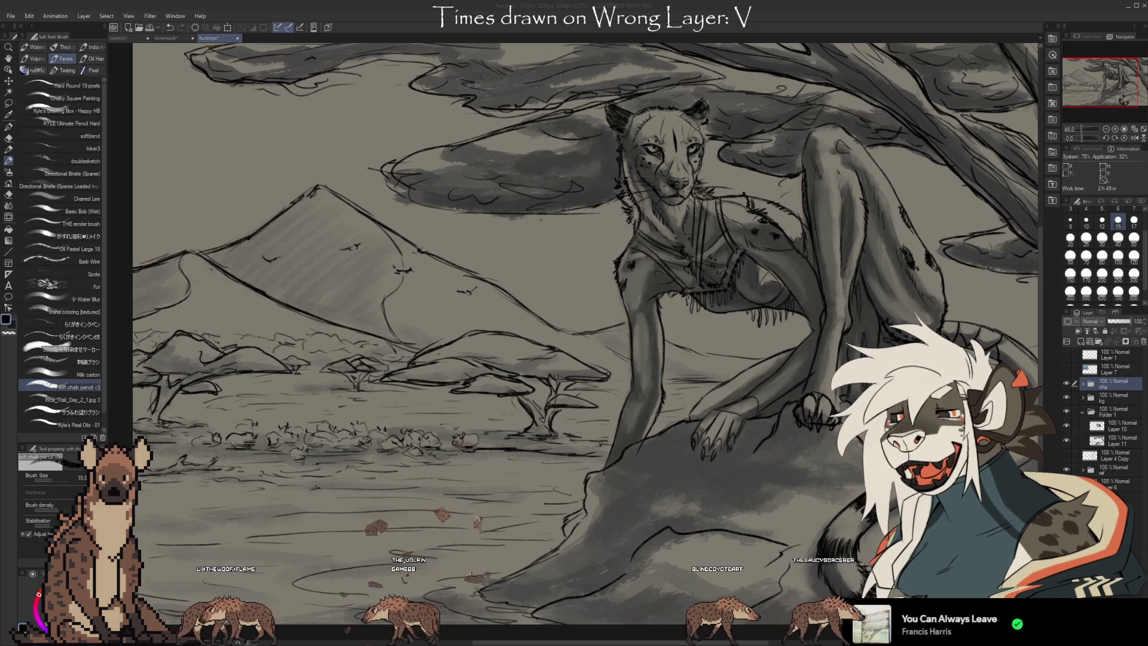
scroll(824, 528, "up", 2)
Paste the cheetah paw photo on its own layer, enlarged and placed right of the cheetah.
left_click_drag(823, 529, 784, 561)
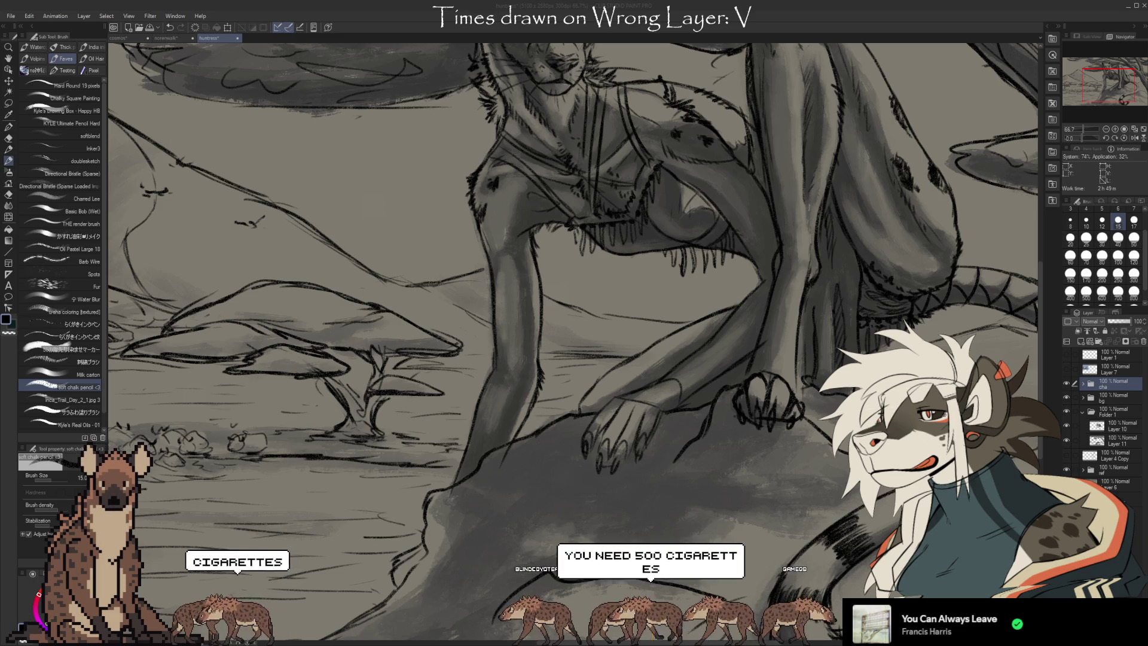
key("ctrl+v")
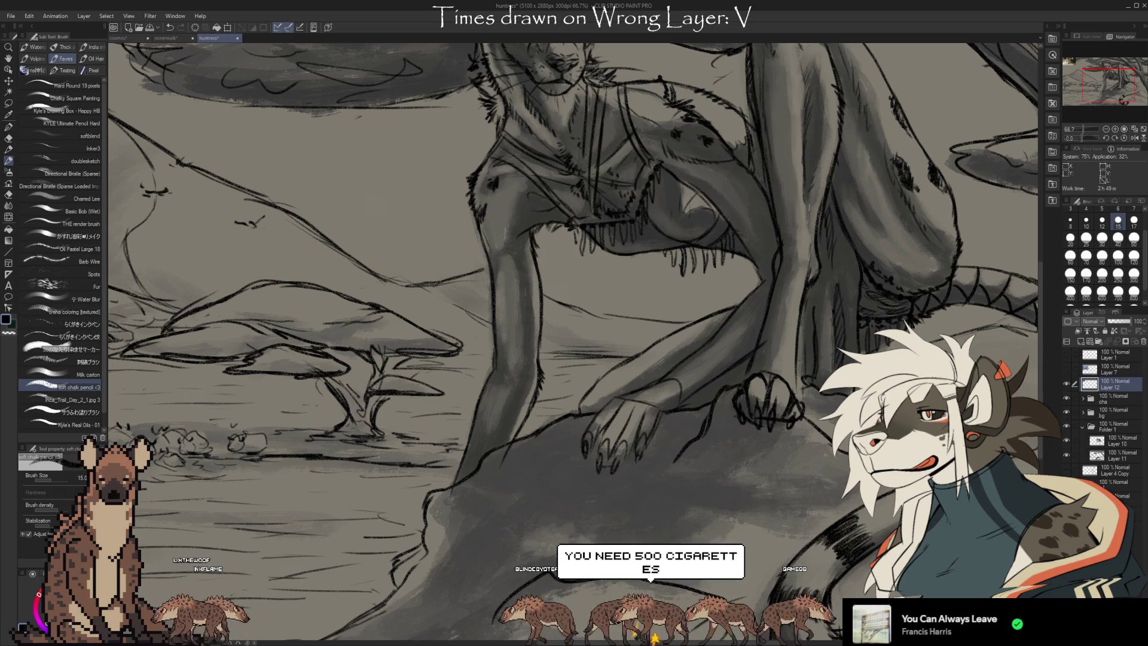
key("ctrl+t")
scroll(783, 365, "down", 3)
mouse_move(339, 147)
left_mouse_down()
mouse_move(845, 272)
mouse_move(921, 271)
left_mouse_up()
key("Return")
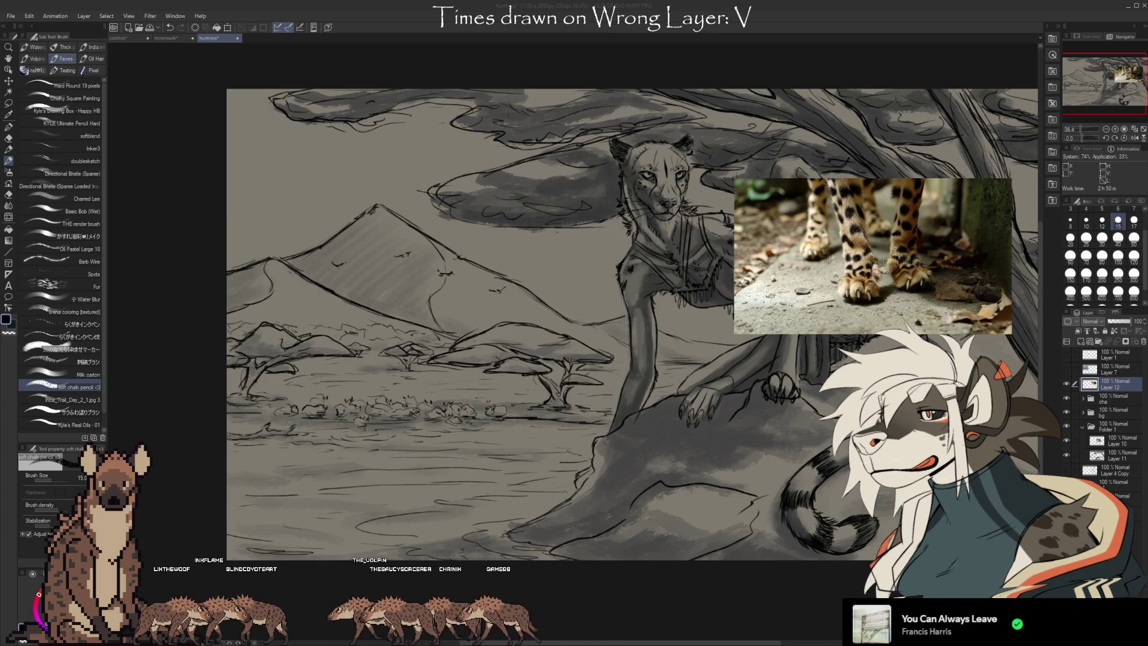
Paste a second cheetah paw photo, stretch it and position it beside the first reference.
key("ctrl+v")
key("ctrl+t")
left_click_drag(327, 155, 461, 244)
mouse_move(376, 193)
left_mouse_down()
mouse_move(539, 255)
mouse_move(600, 257)
left_mouse_up()
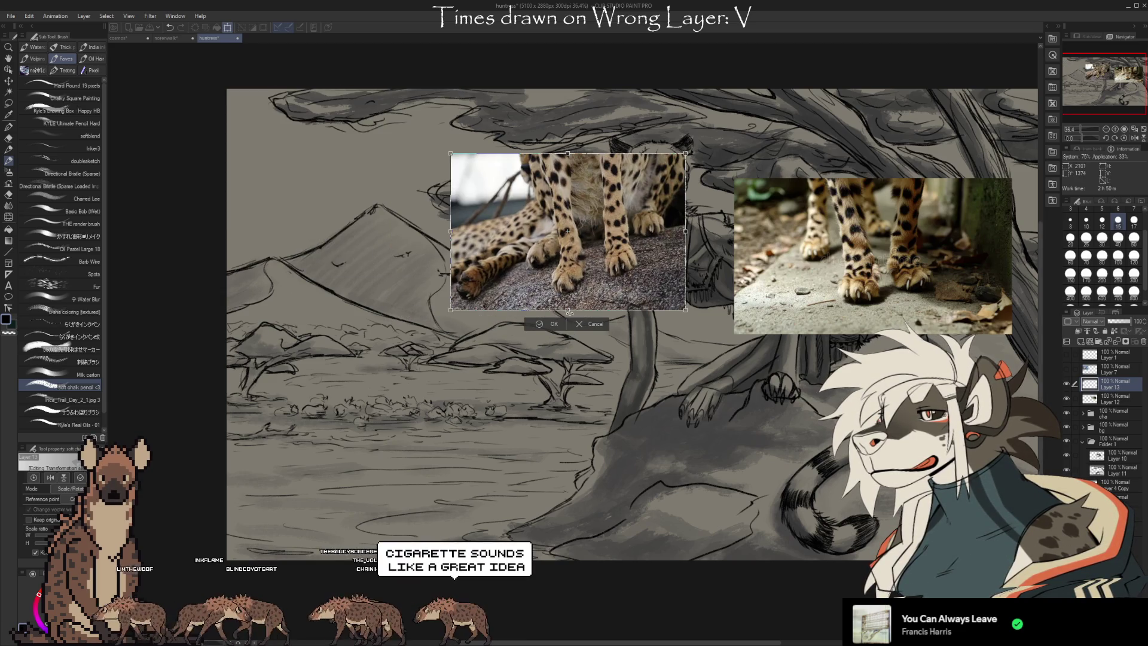
left_click_drag(567, 310, 567, 338)
left_click_drag(574, 251, 603, 248)
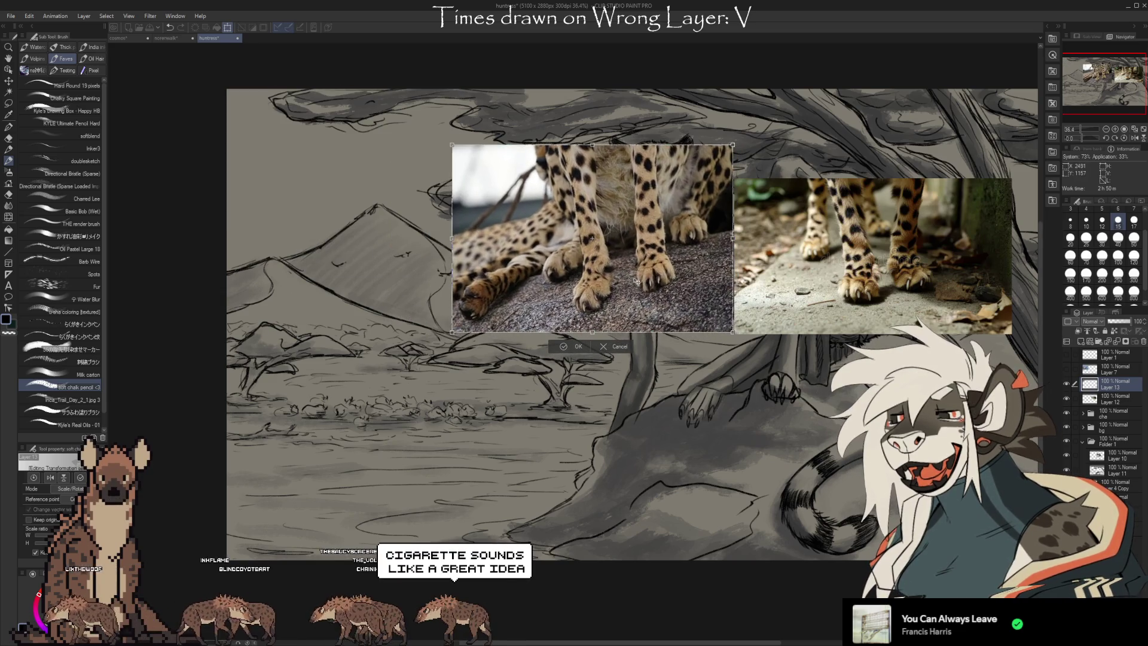
scroll(736, 300, "up", 1)
scroll(735, 300, "up", 1)
left_click_drag(735, 301, 604, 295)
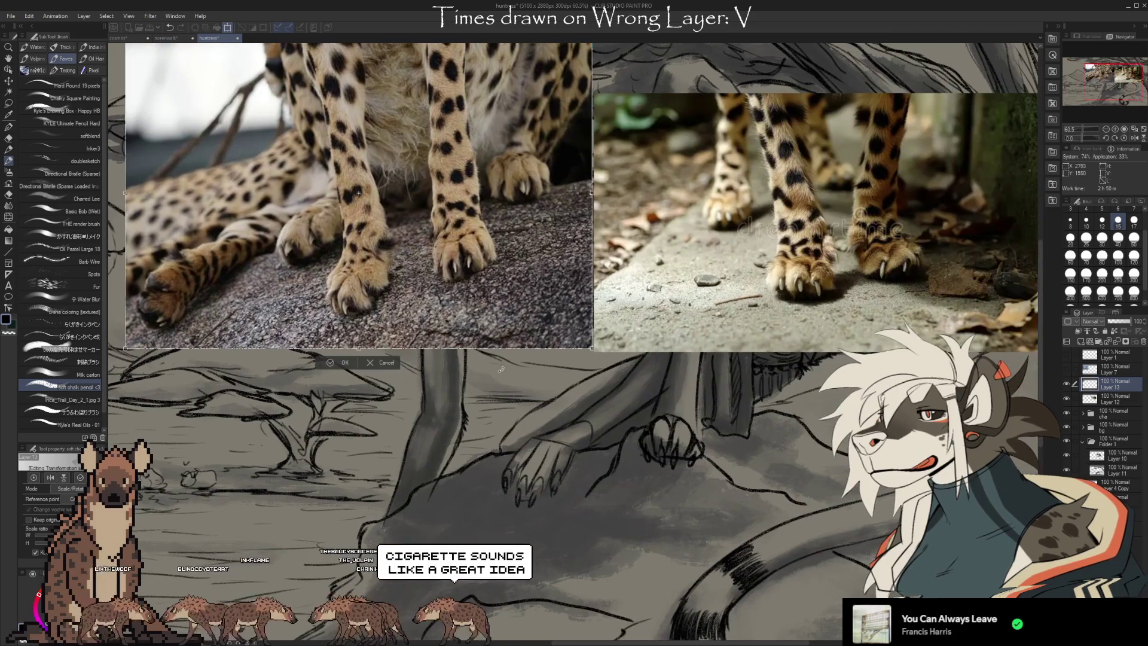
key("Return")
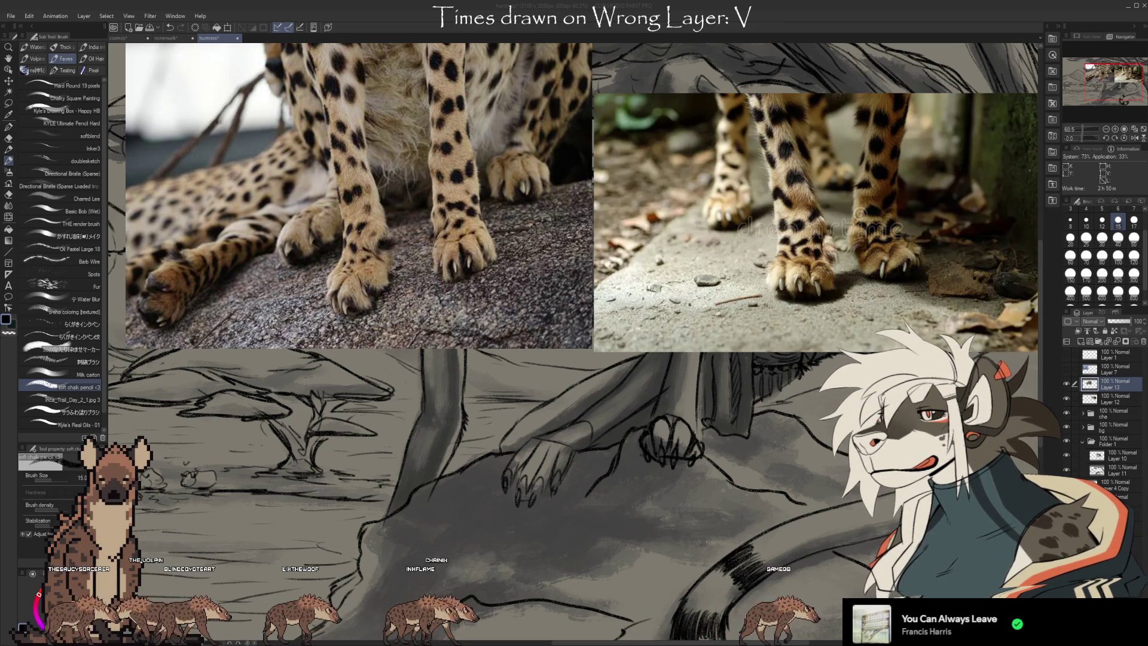
Add a new layer and move the red-sand paw photo up beside the other references.
key("ctrl+shift+n")
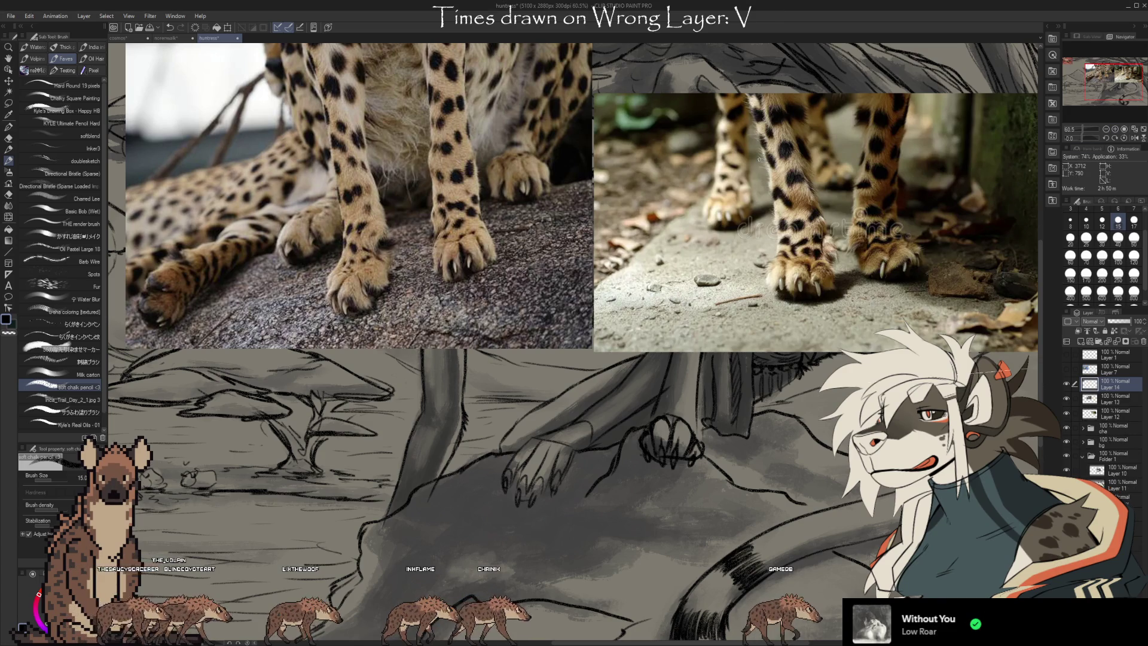
key("ctrl+minus")
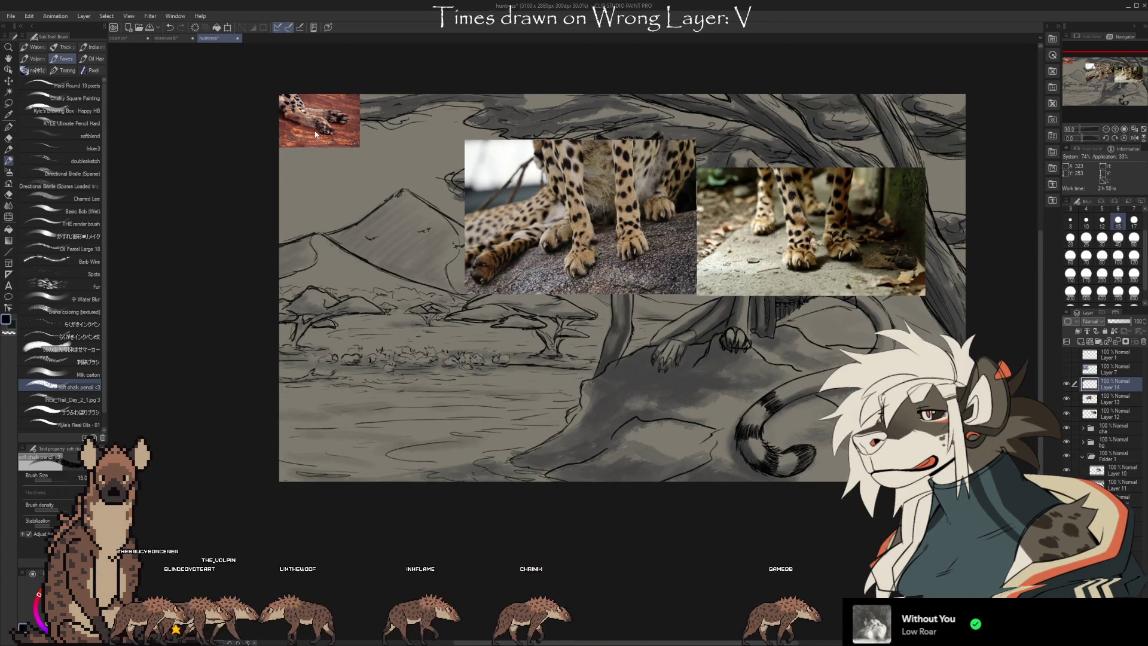
key("ctrl+t")
mouse_move(315, 134)
left_mouse_down()
mouse_move(528, 361)
mouse_move(623, 430)
left_mouse_up()
scroll(571, 392, "up", 6)
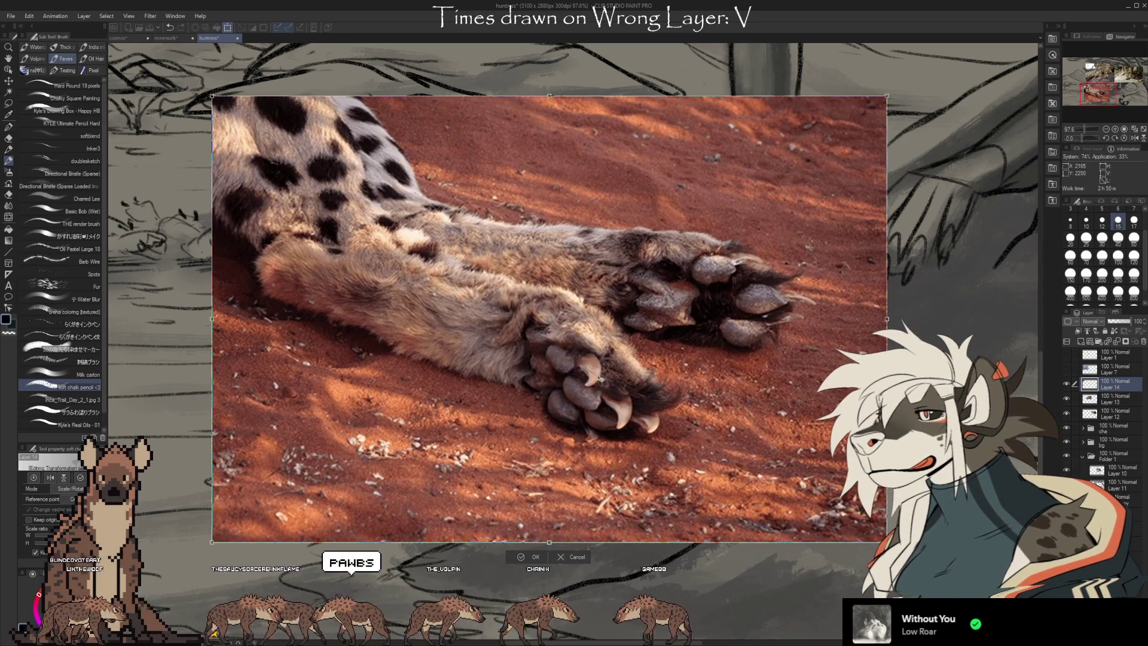
scroll(586, 401, "down", 2)
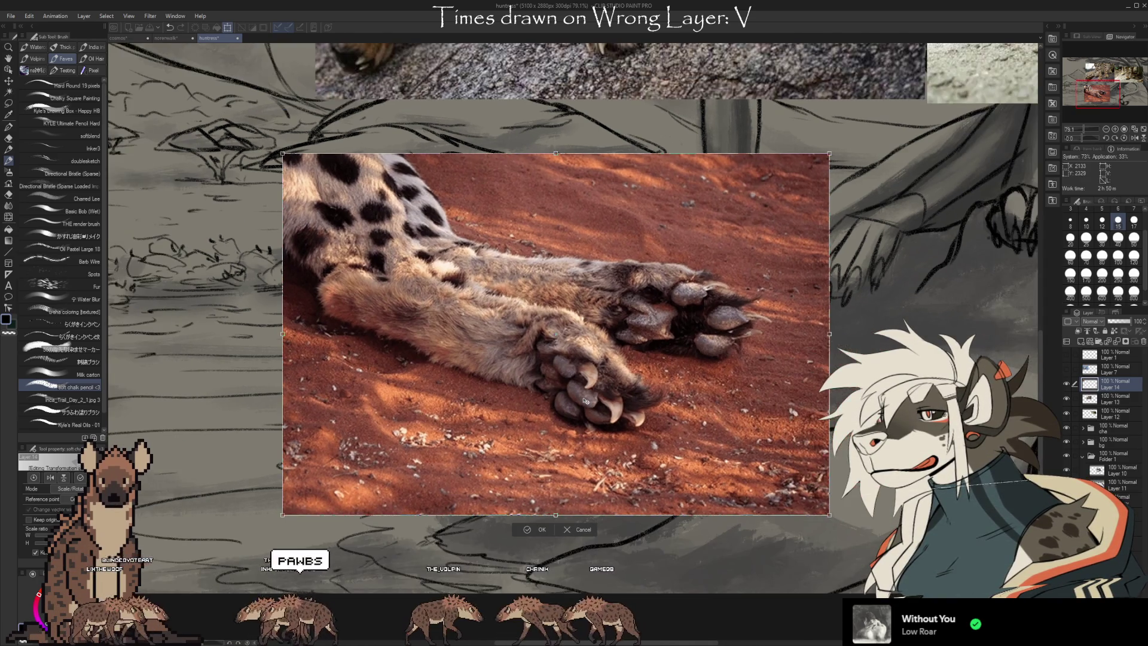
scroll(585, 401, "up", 2)
scroll(418, 319, "up", 2)
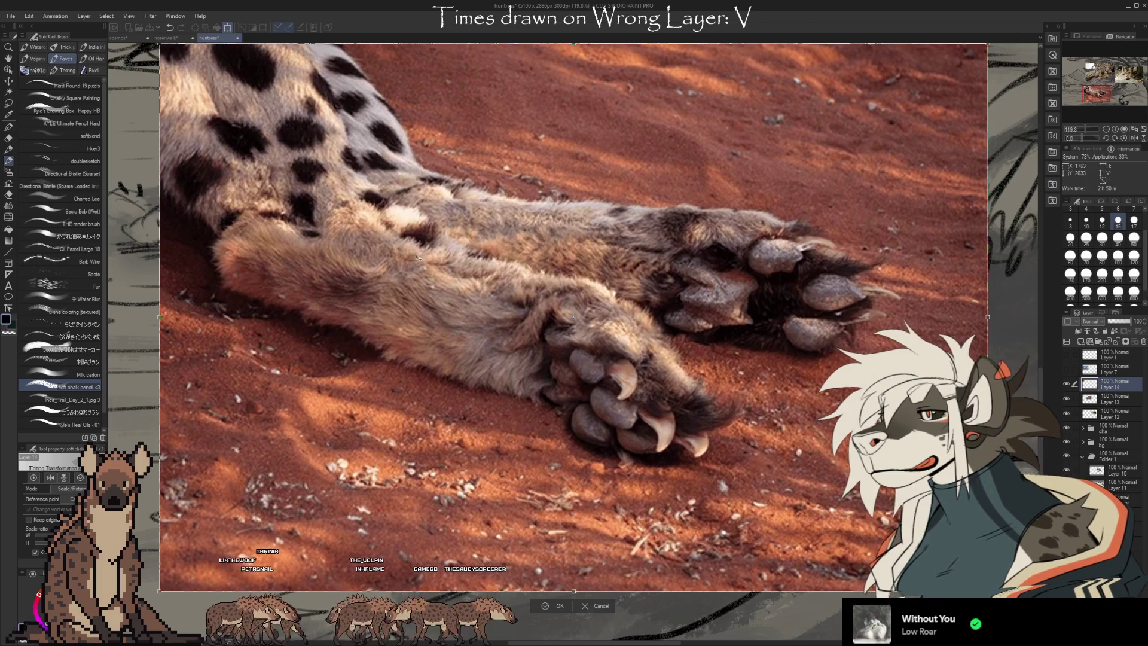
scroll(407, 239, "down", 2)
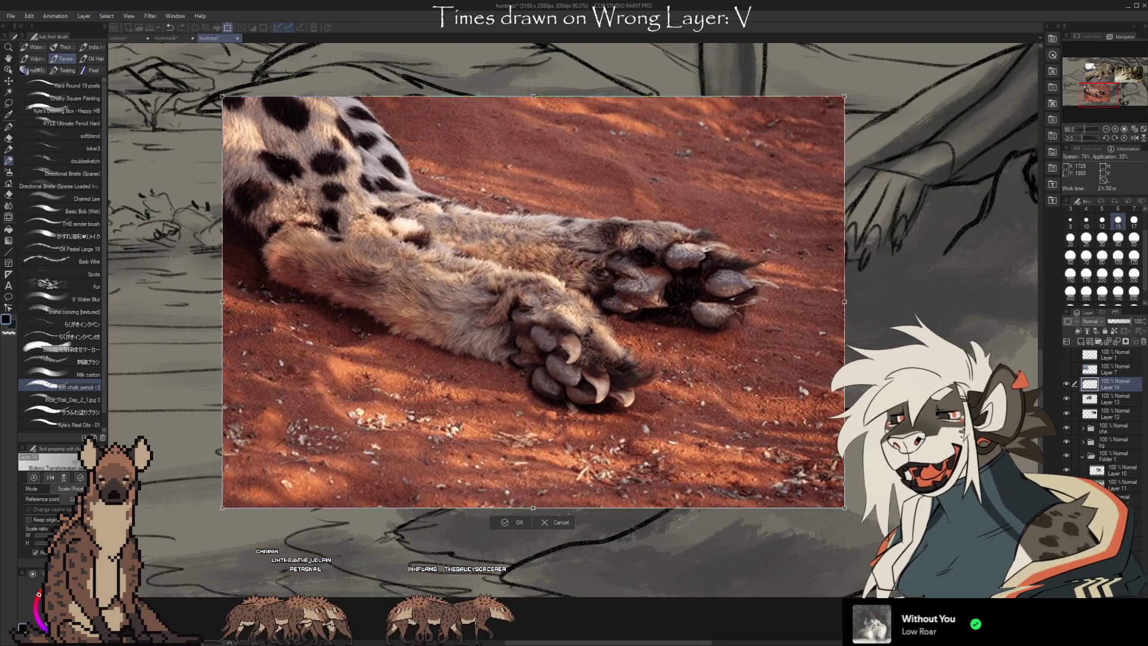
scroll(509, 279, "down", 4)
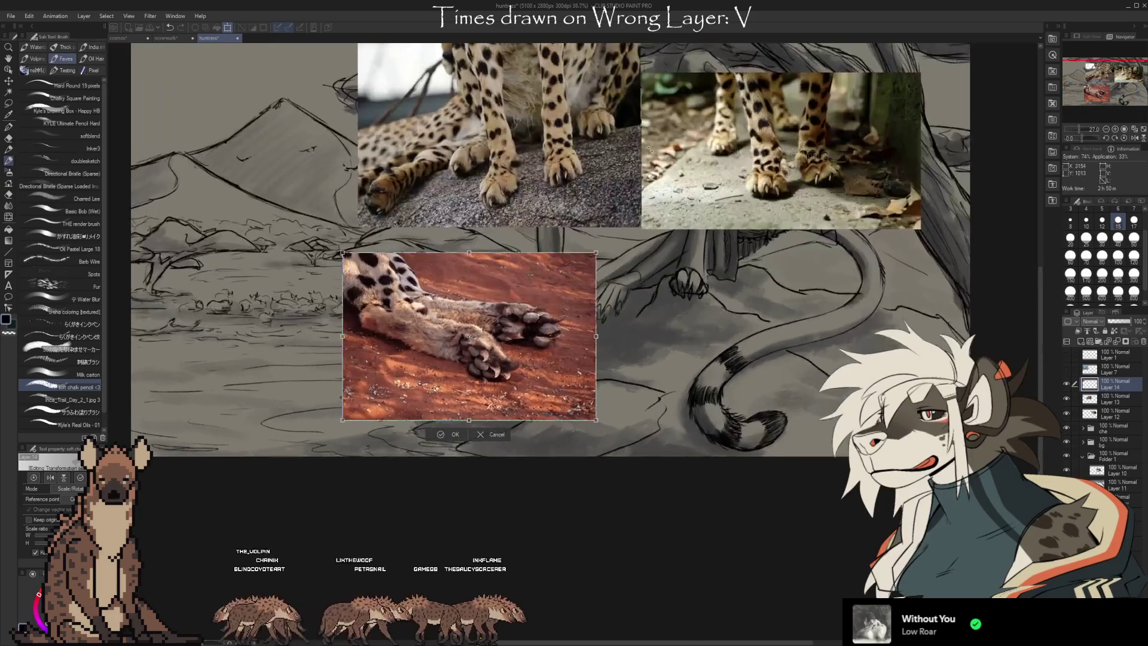
scroll(648, 149, "up", 2)
mouse_move(528, 304)
left_mouse_down()
mouse_move(548, 278)
mouse_move(567, 280)
mouse_move(491, 281)
left_mouse_up()
Commit the red-sand paw photo's placement with OK.
left_click(400, 428)
scroll(1014, 233, "up", 2)
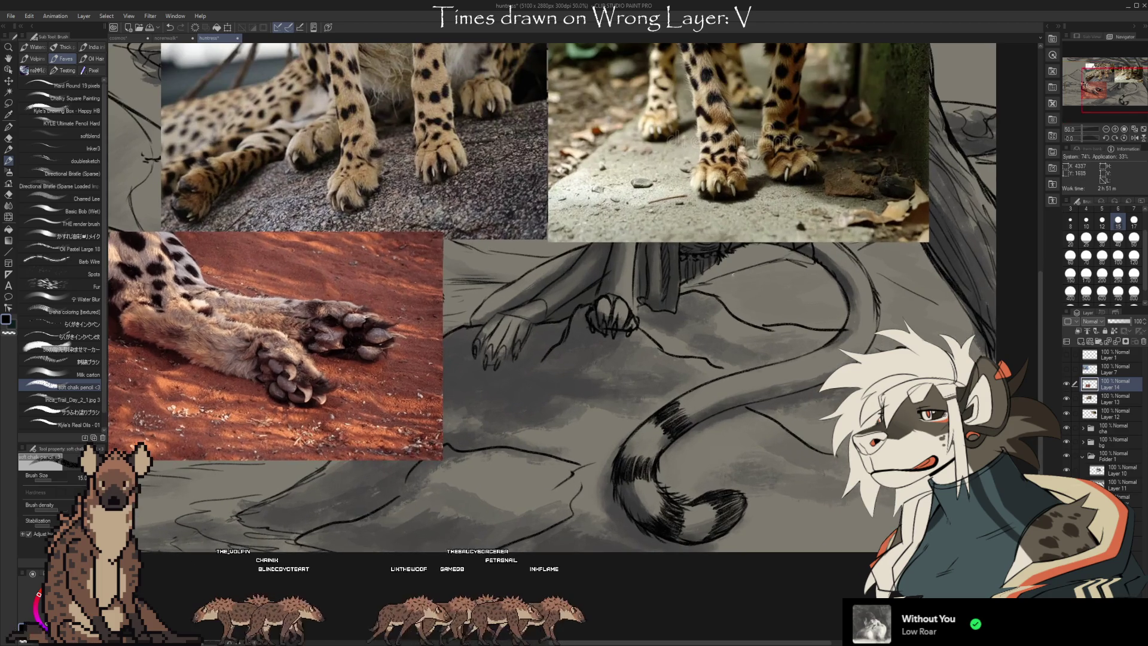
scroll(604, 299, "down", 1)
scroll(461, 101, "up", 1)
scroll(473, 447, "up", 1)
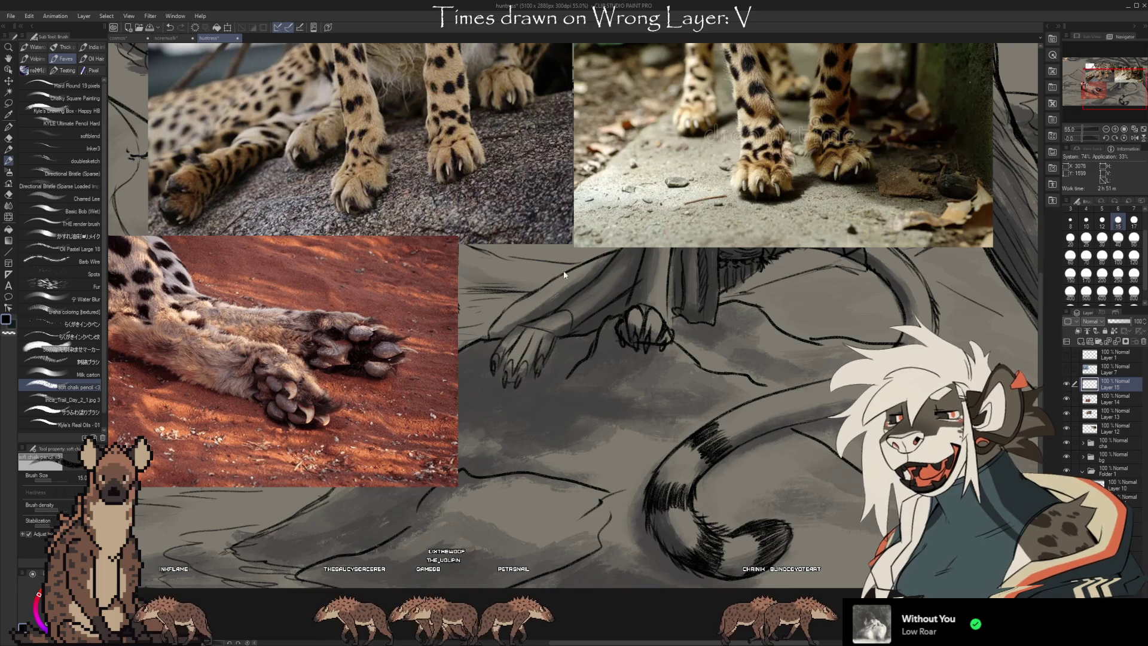
Paste a fourth cheetah paw photo and move it down near the tail.
key("ctrl+v")
key("ctrl+minus")
key("ctrl+minus")
mouse_move(183, 100)
left_mouse_down()
mouse_move(707, 361)
mouse_move(834, 462)
left_mouse_up()
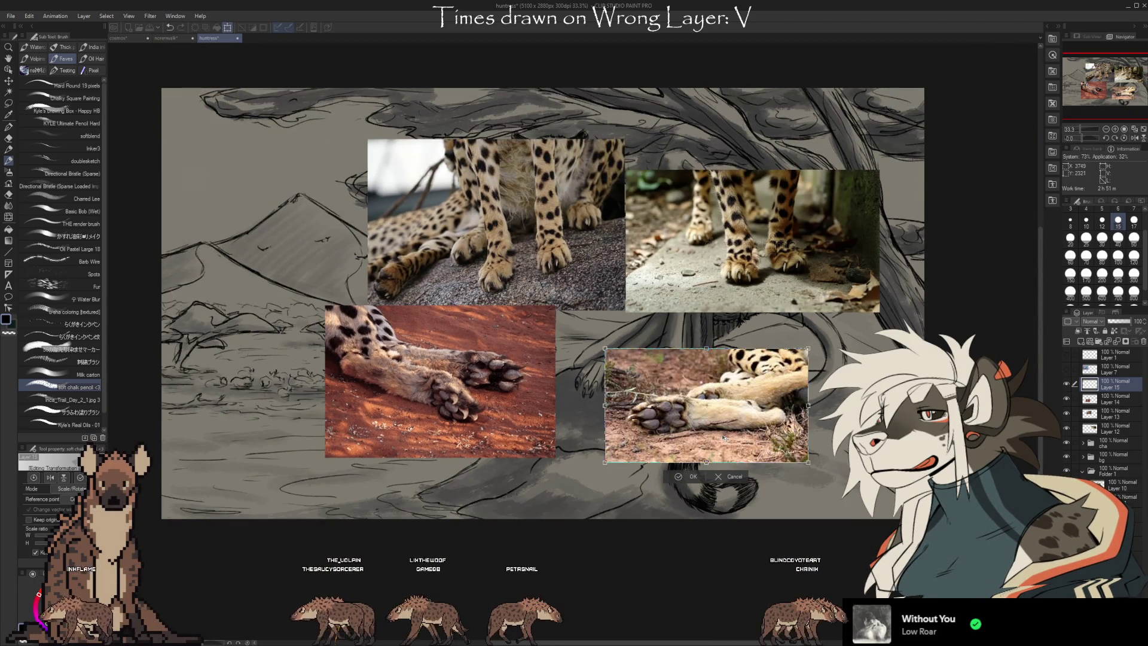
scroll(639, 395, "up", 2)
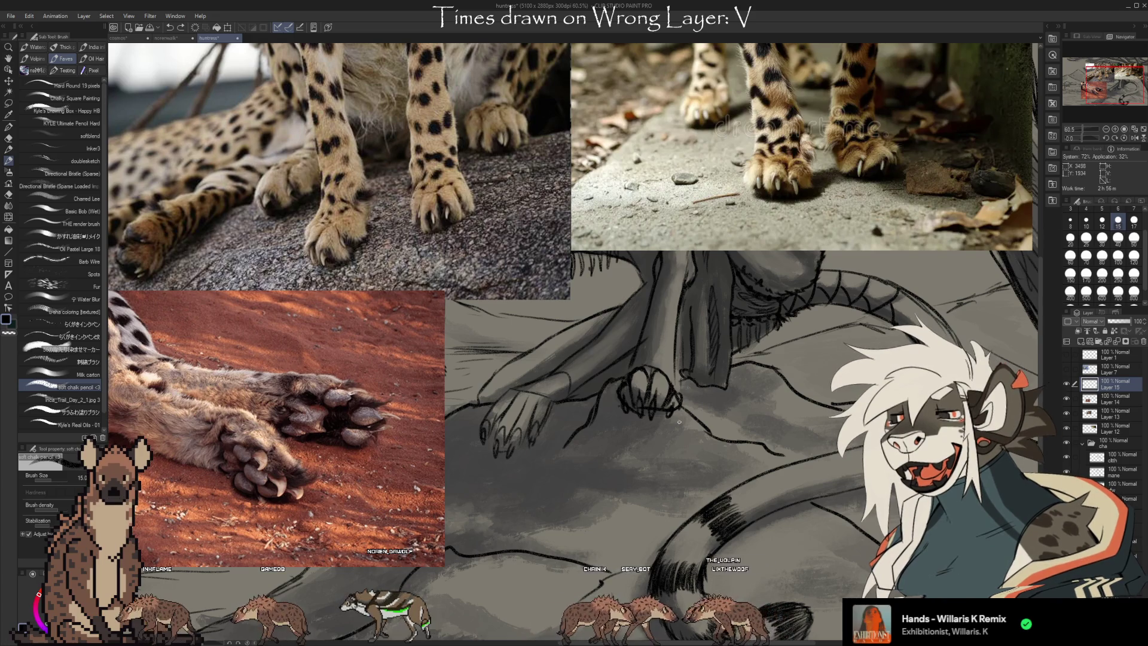
Drop the fourth paw photo and select the layer for working on the paws.
left_click(1114, 482)
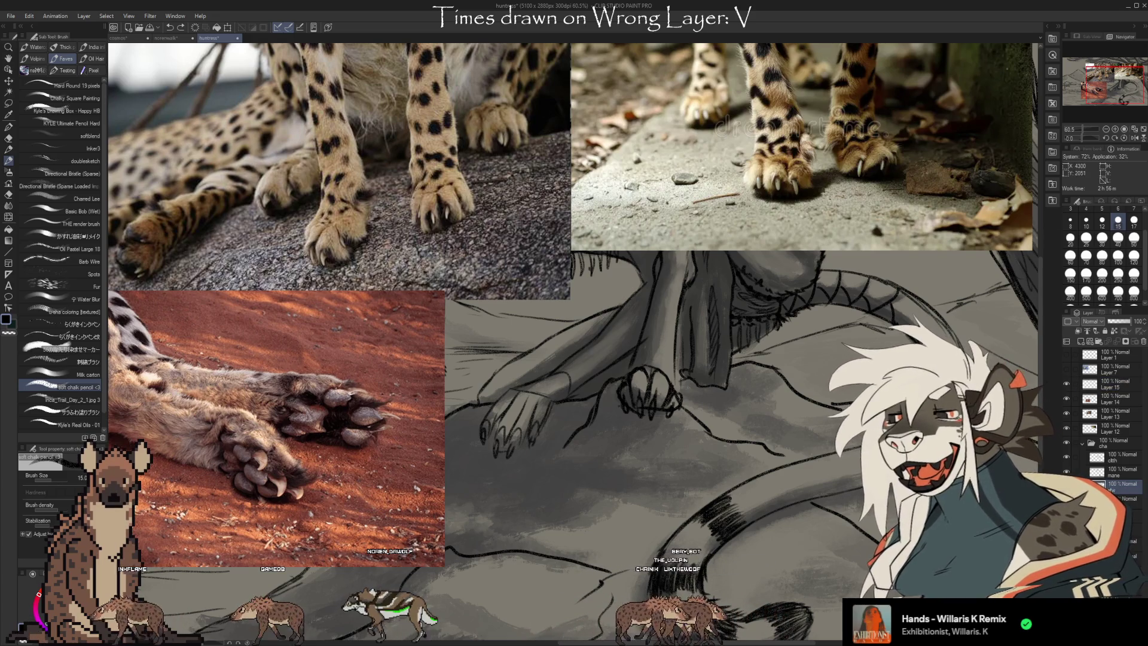
Sketch and erase the front paw lines with the chalk pencil to separate the toes.
key("e")
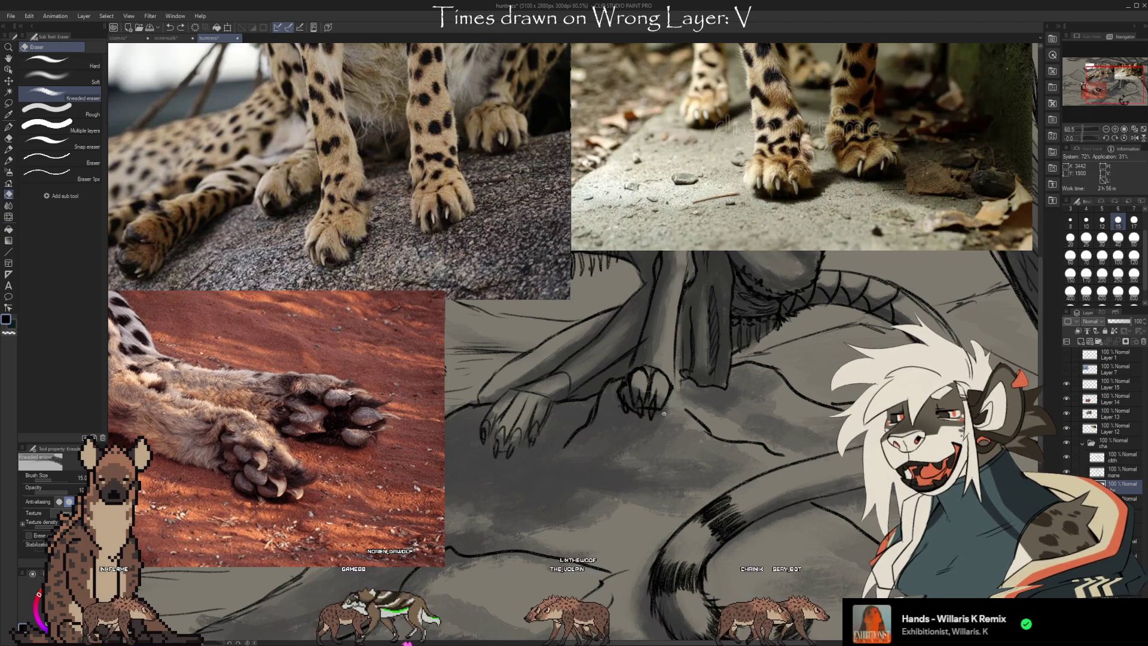
key("b")
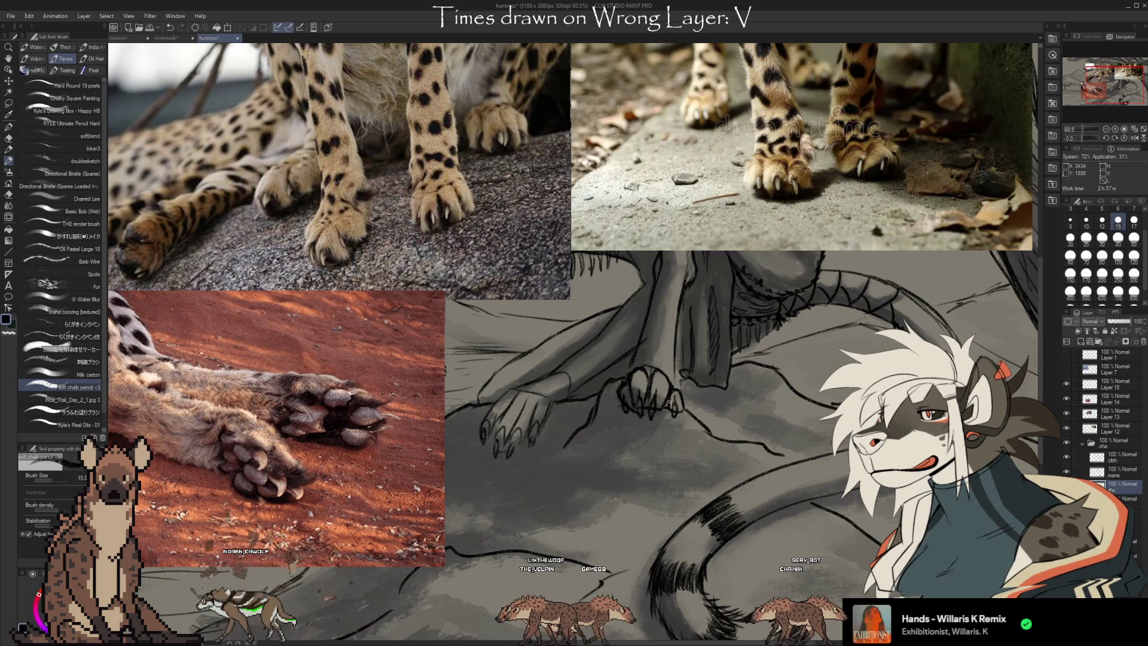
key("e")
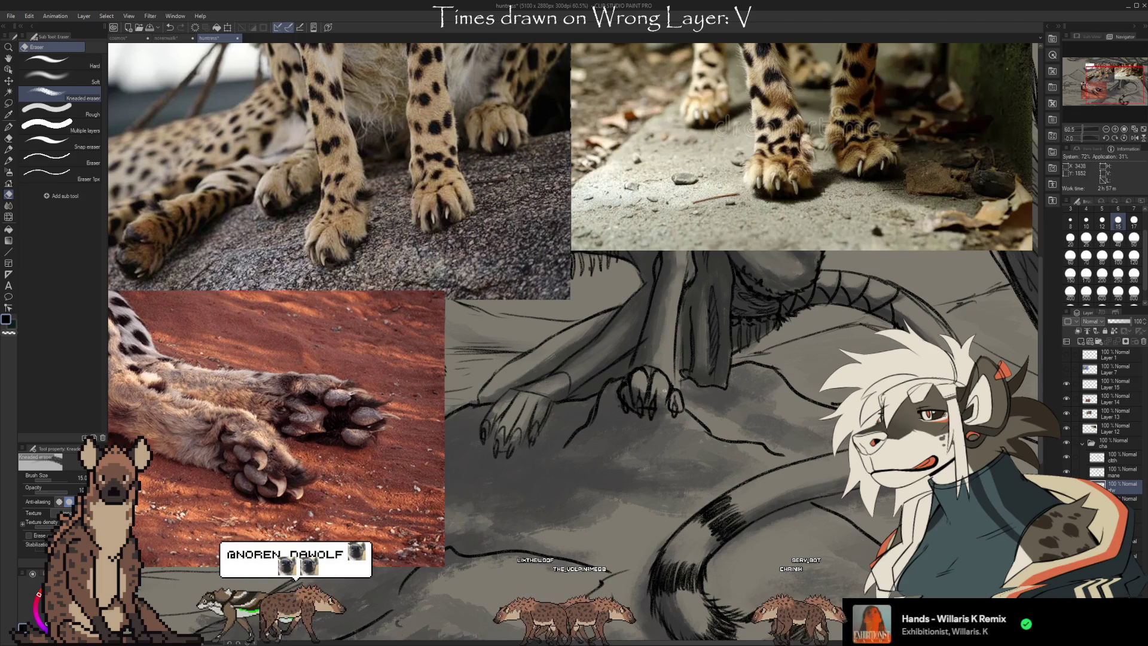
key("b")
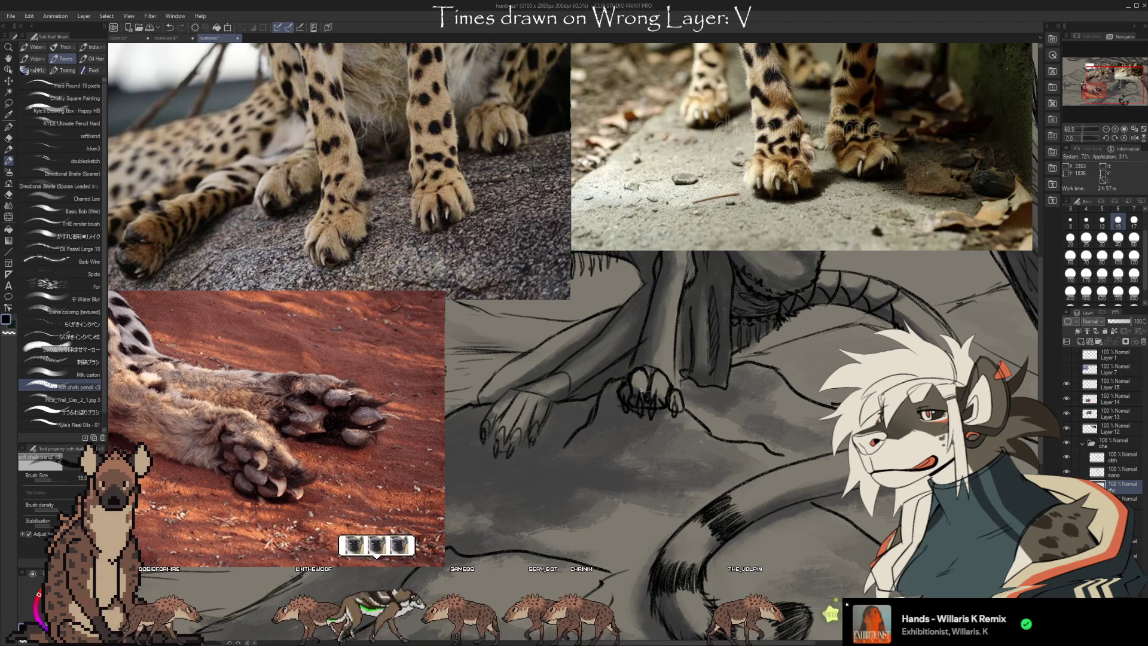
key("e")
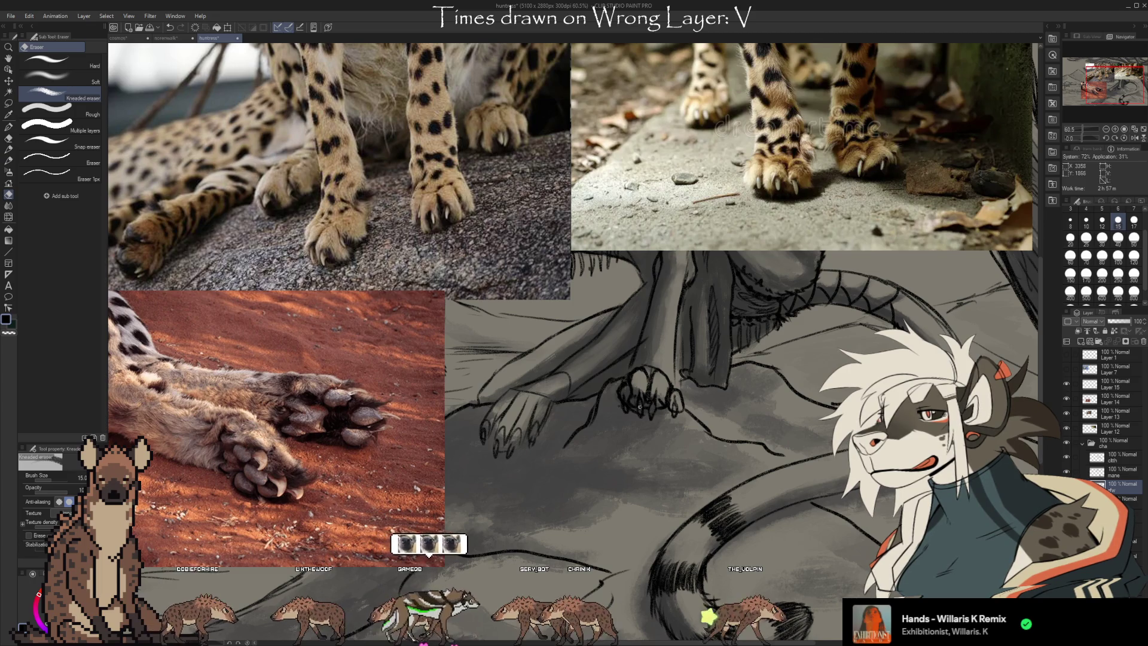
key("b")
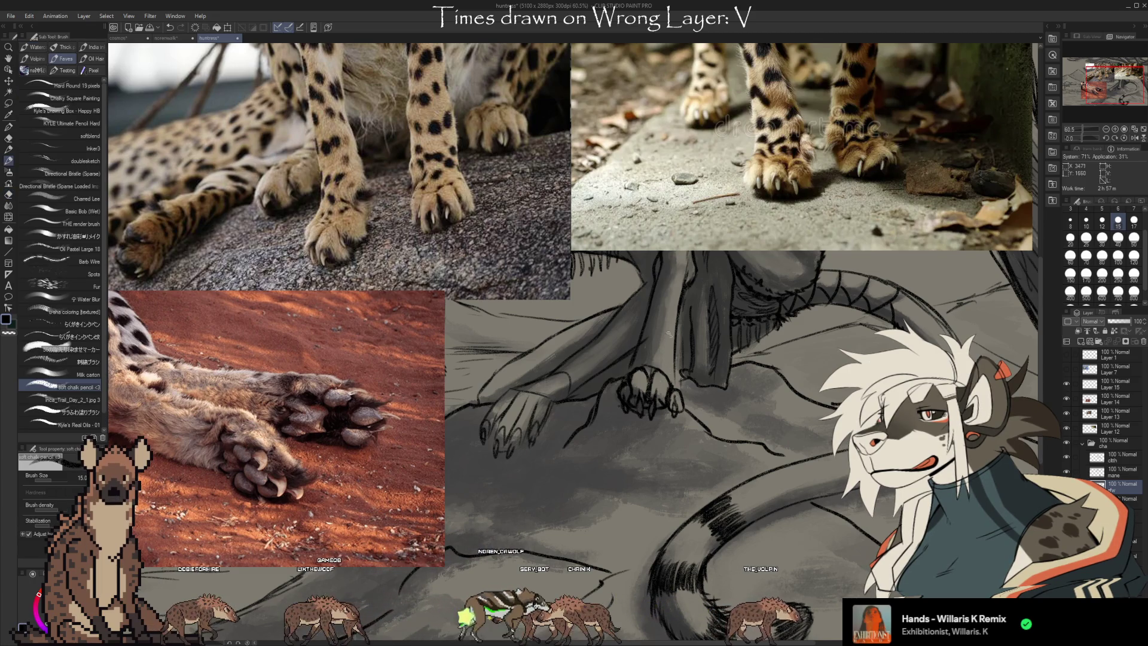
Rework the claws so both front paws grip the rock's edge.
key("e")
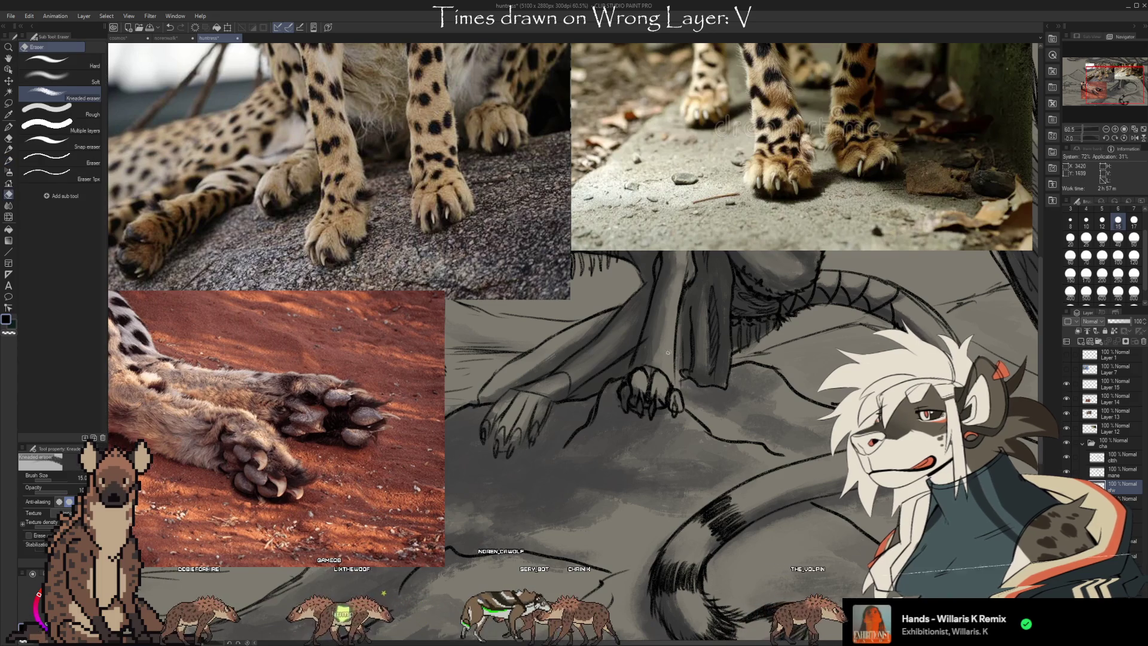
key("b")
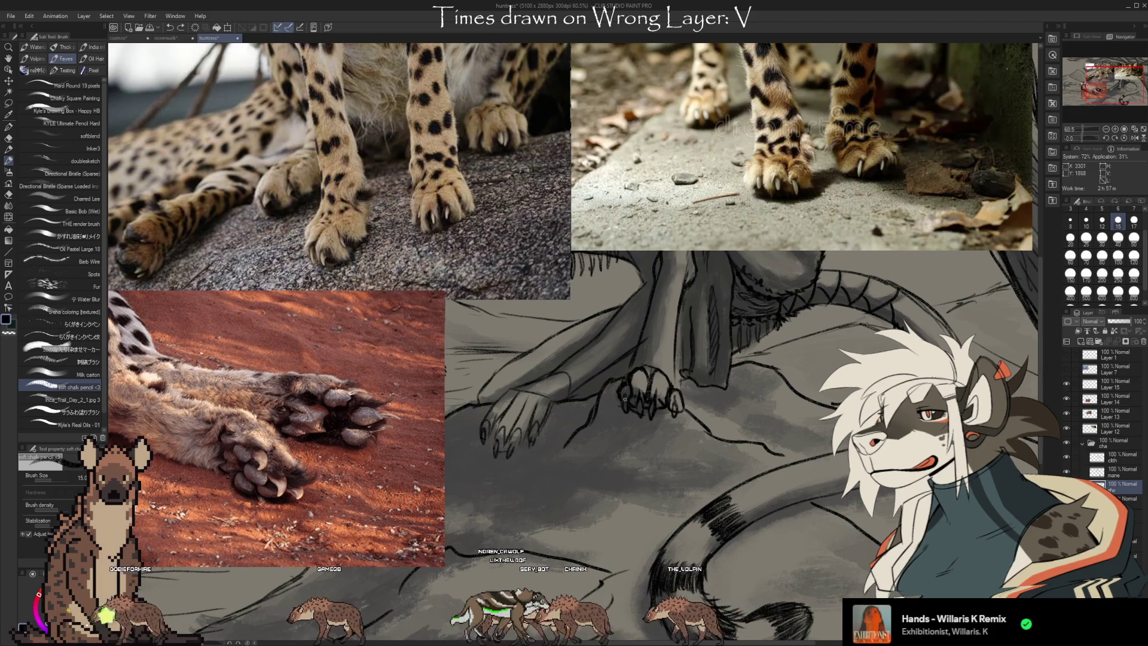
key("e")
key("b")
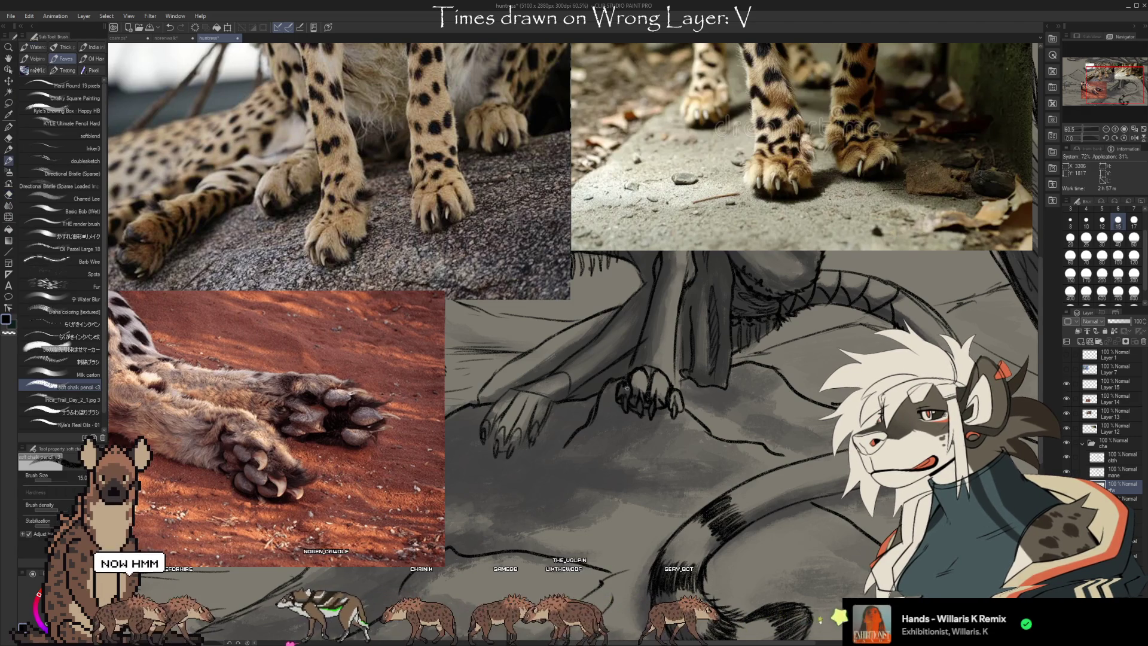
key("e")
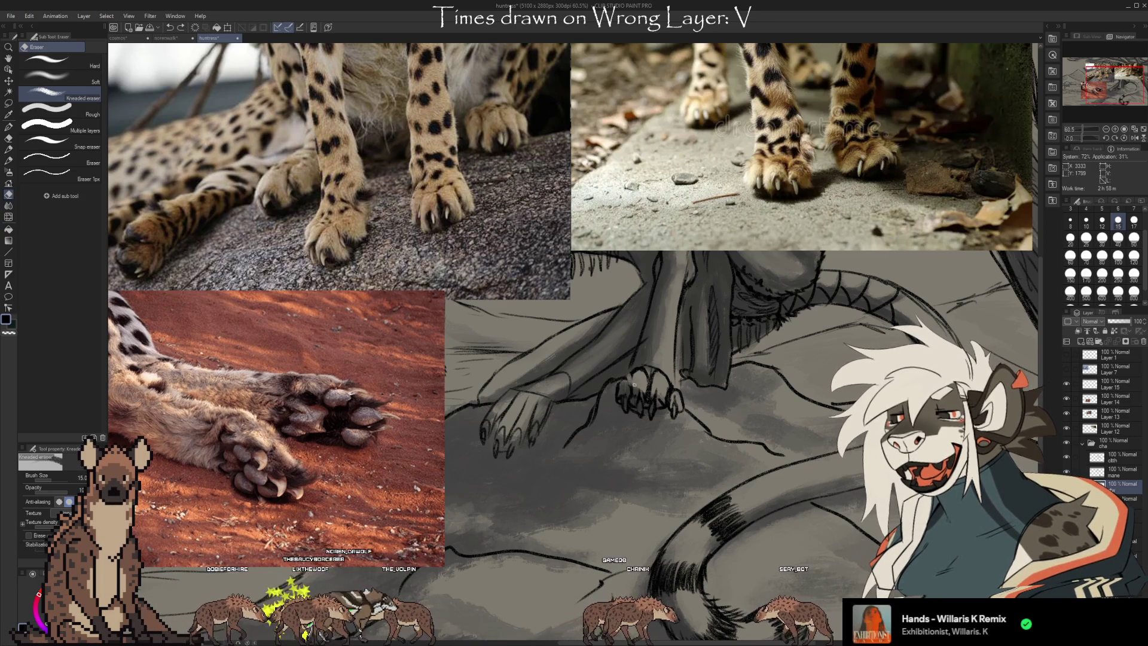
key("b")
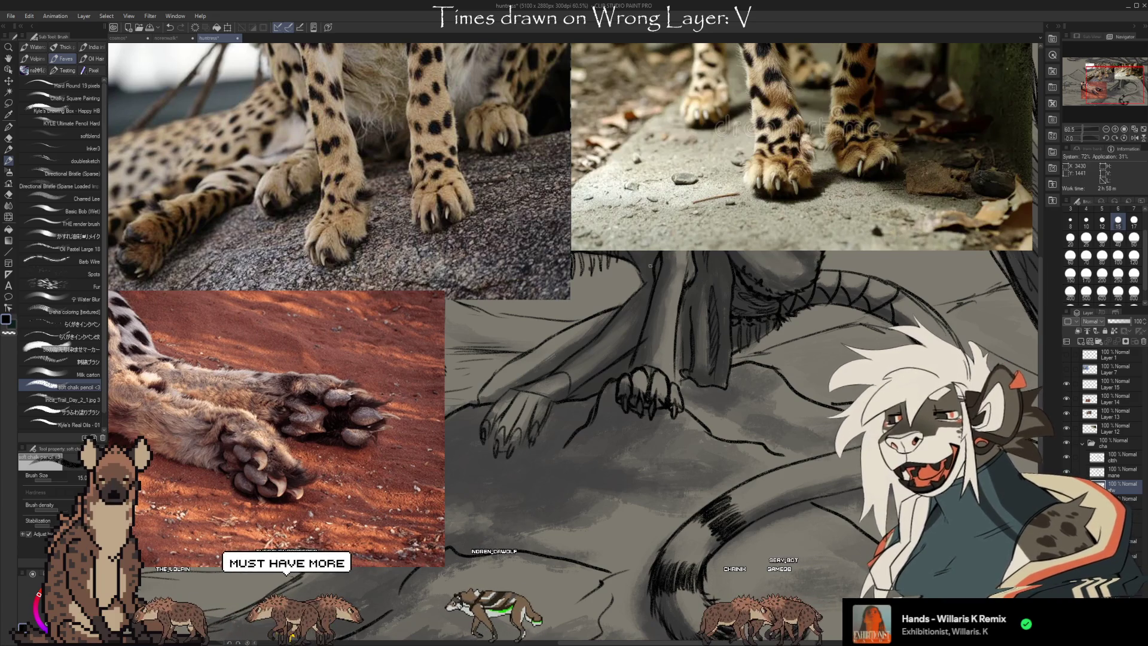
left_click_drag(778, 426, 817, 440)
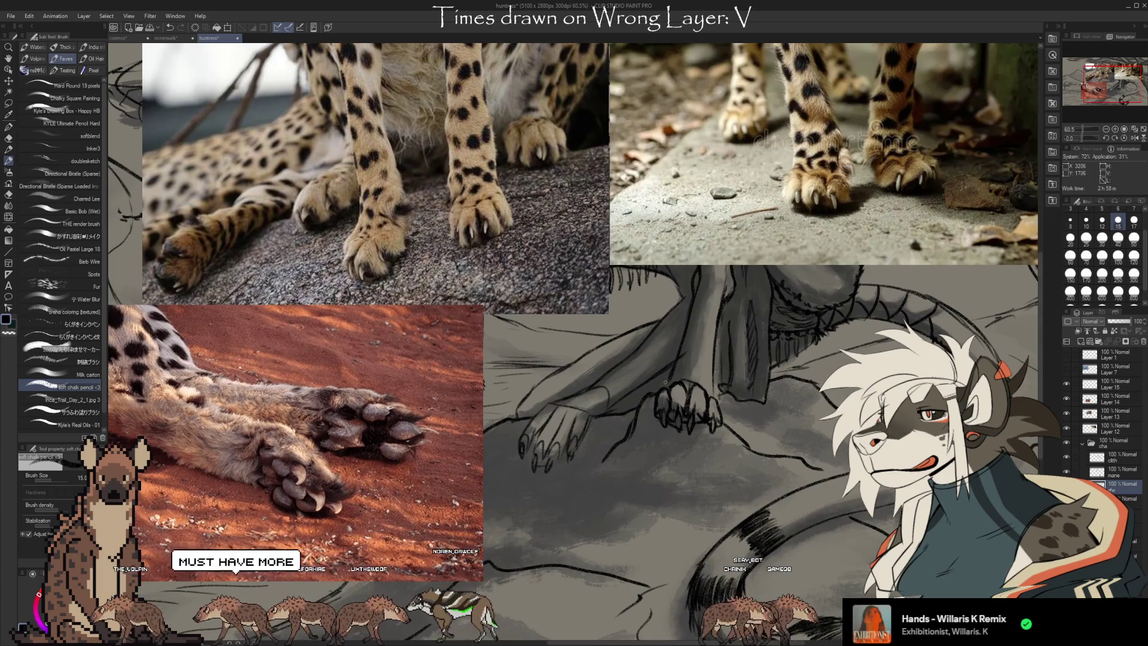
Touch up the paw lines, then hide the reference photos on Layer 12.
key("e")
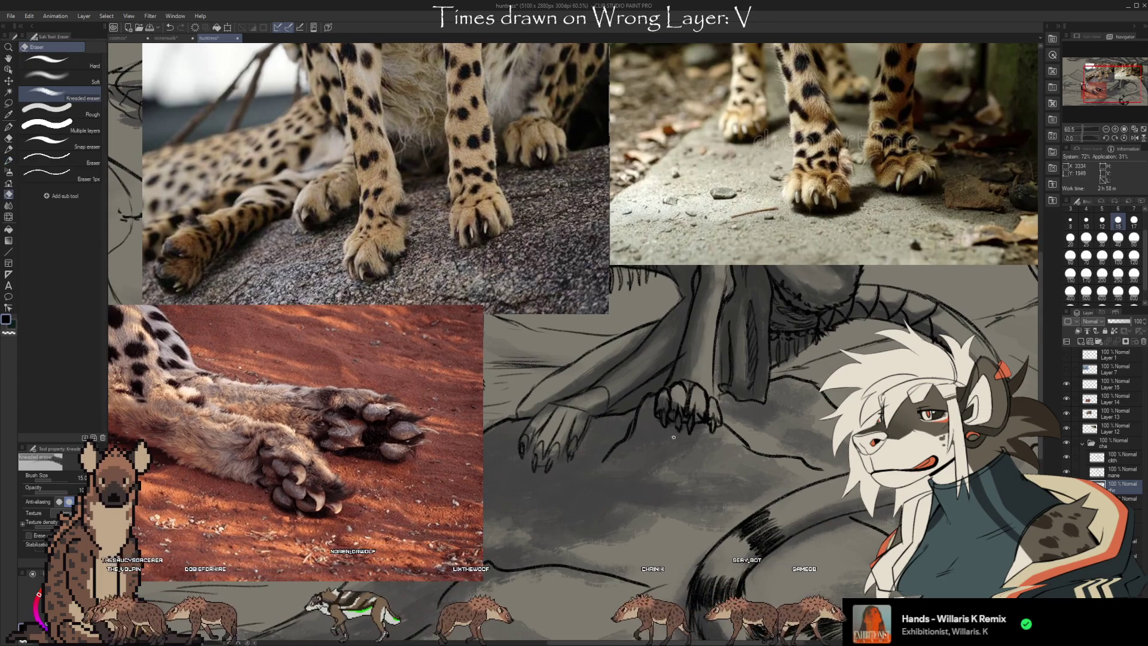
key("b")
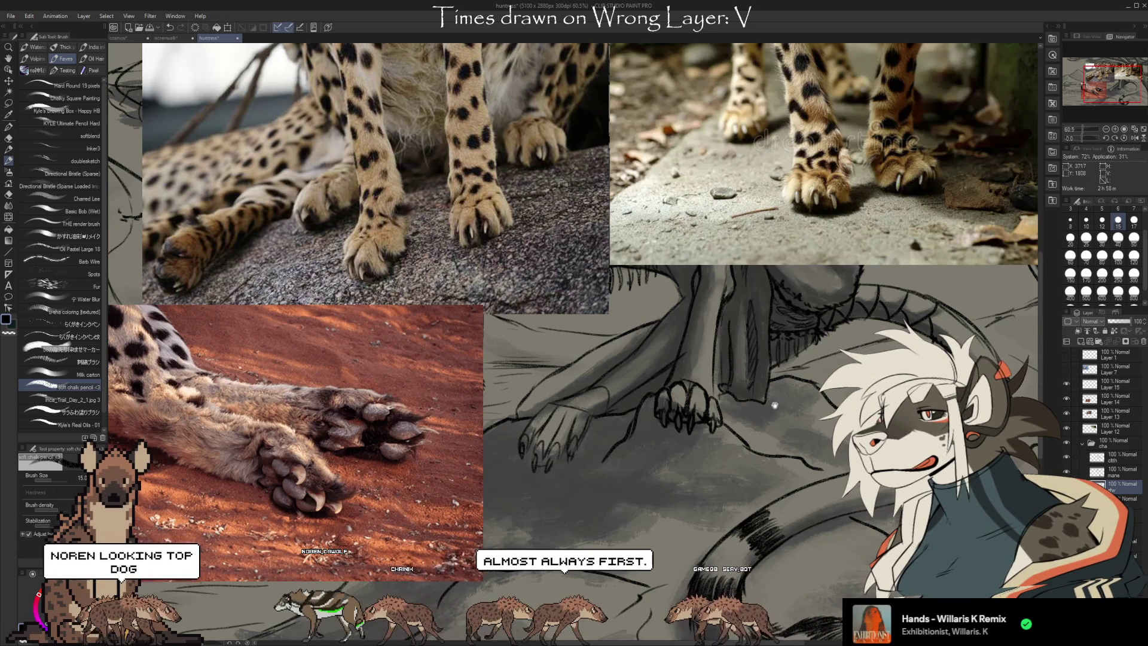
left_click_drag(692, 397, 680, 390)
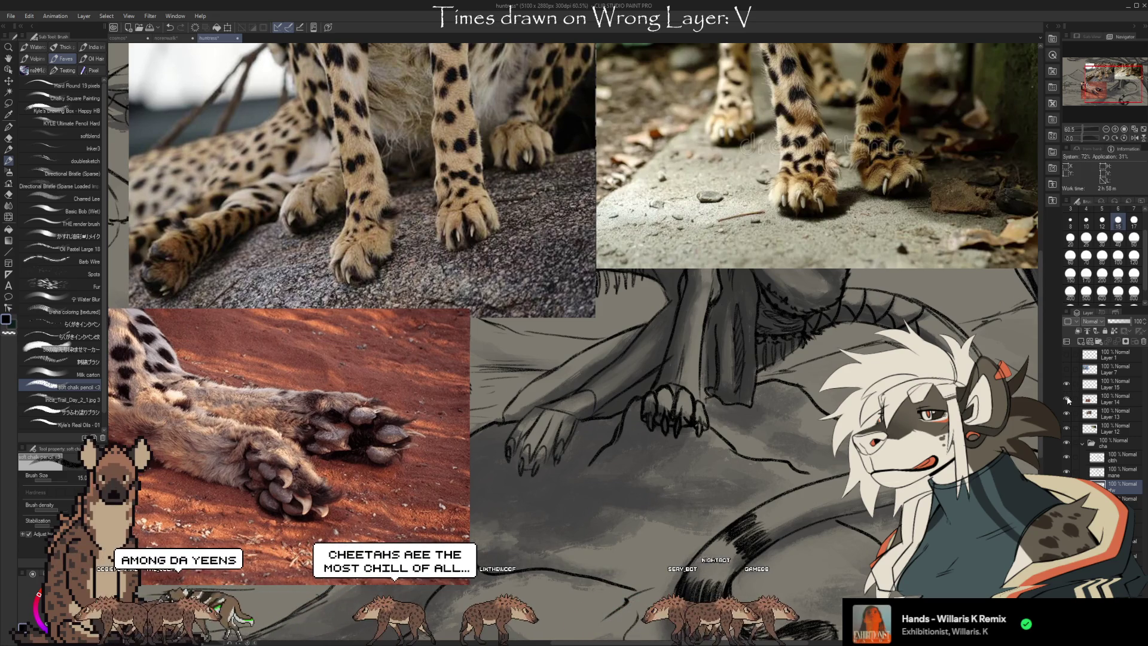
left_click(1067, 428)
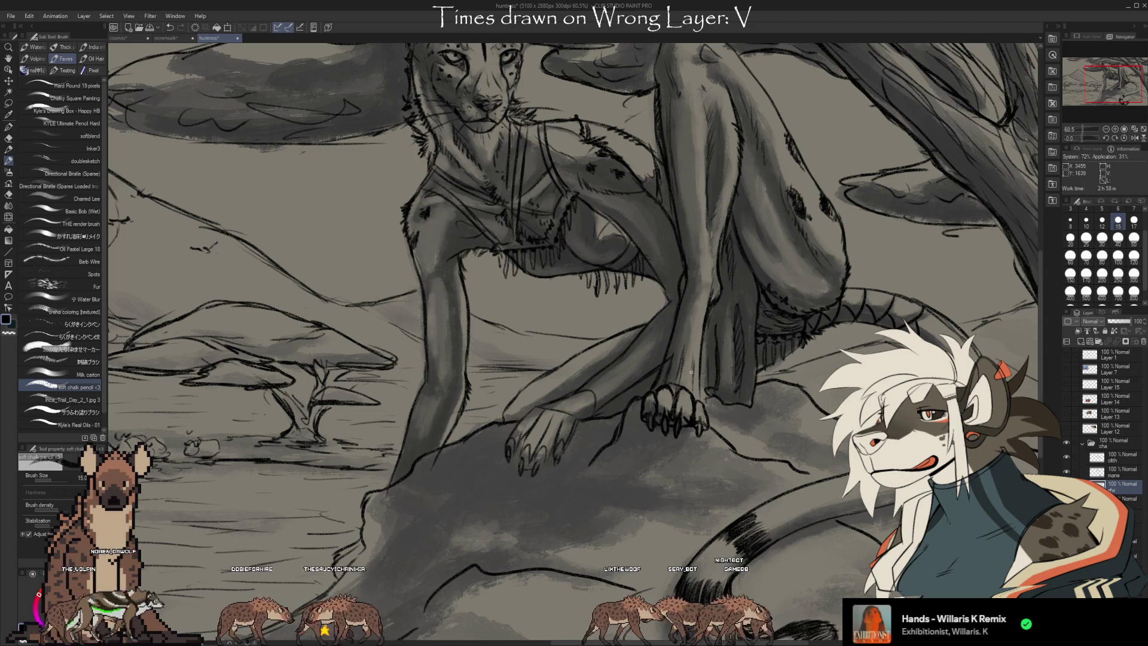
Shade the cheetah's chest with the soft chalk pencil and kneaded eraser on the mane layer.
key("e")
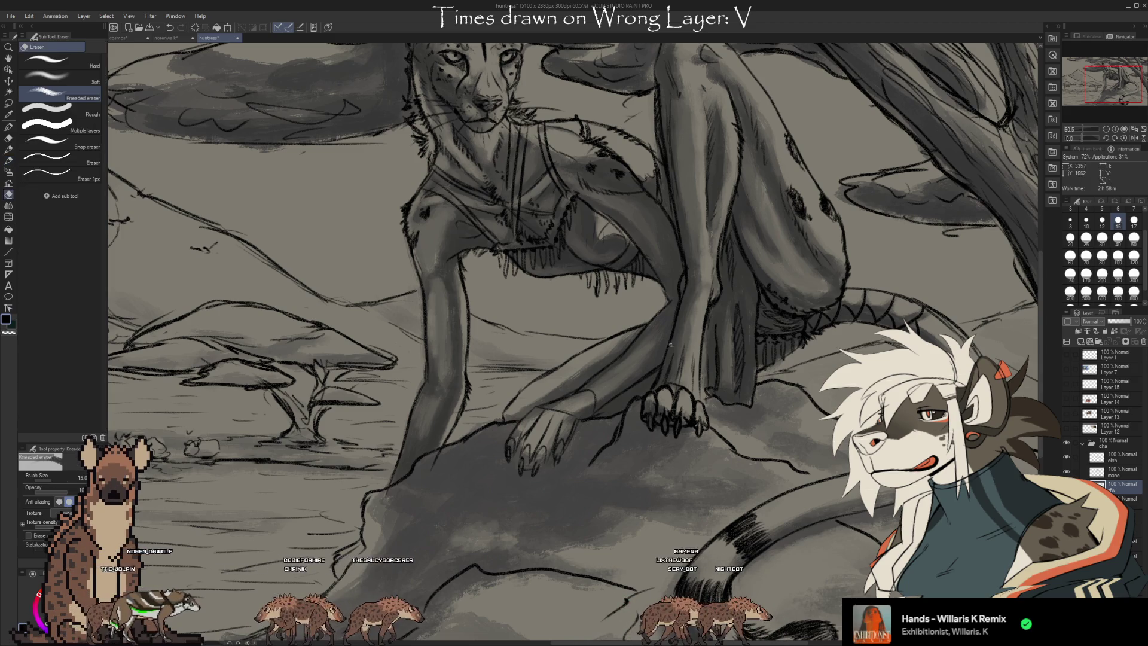
key("b")
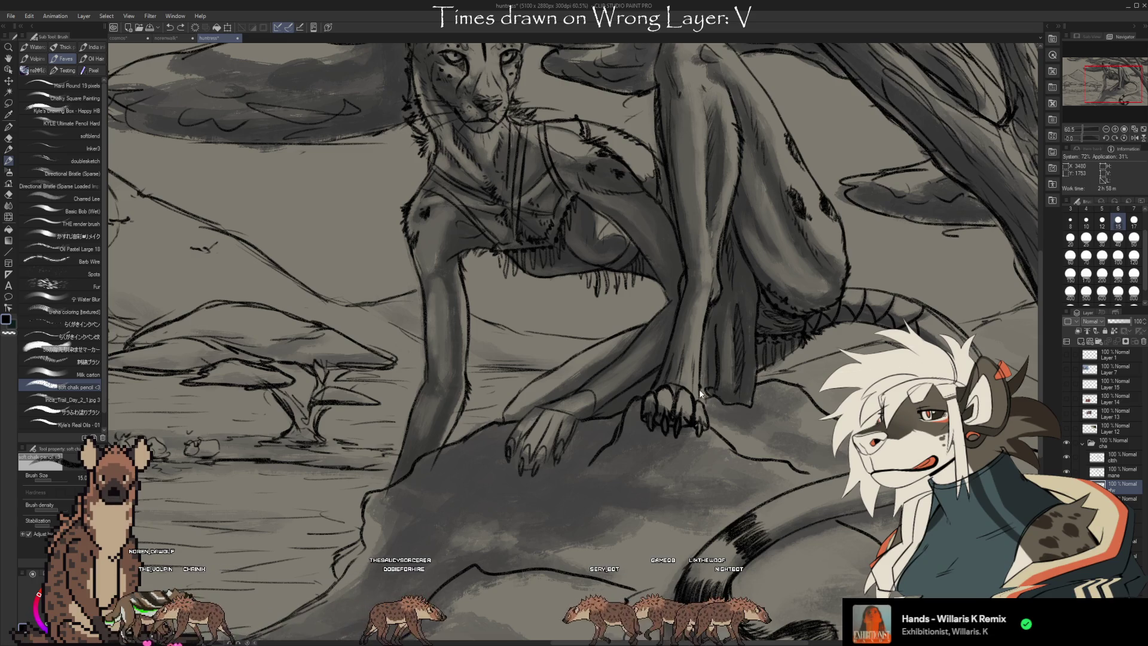
left_click(1123, 474)
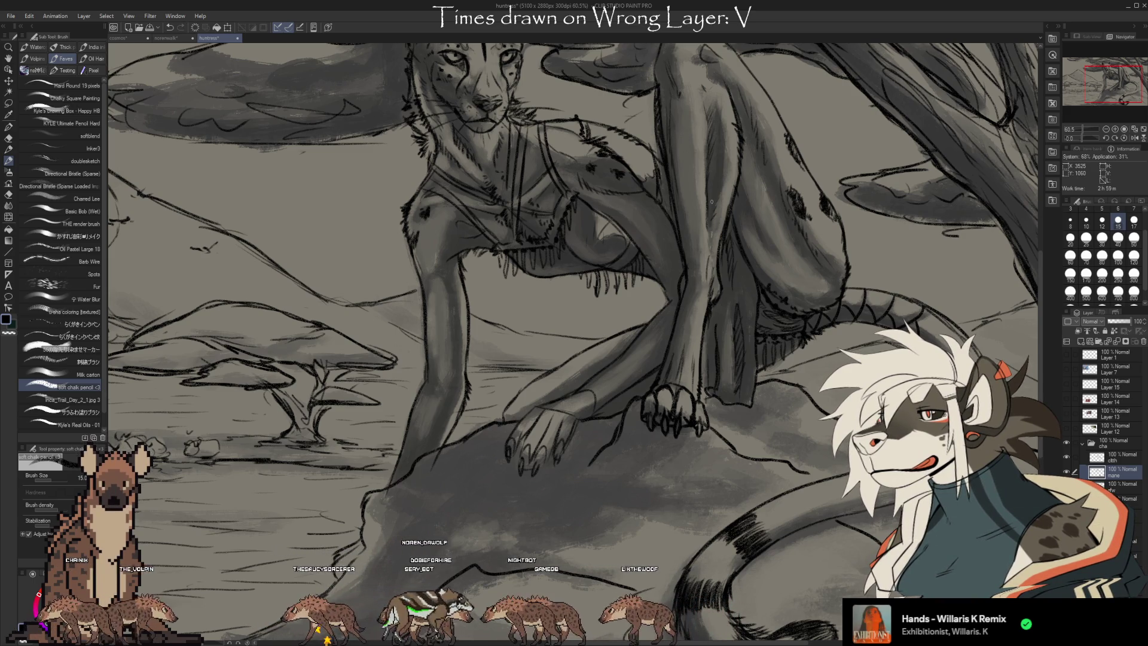
scroll(816, 481, "up", 3)
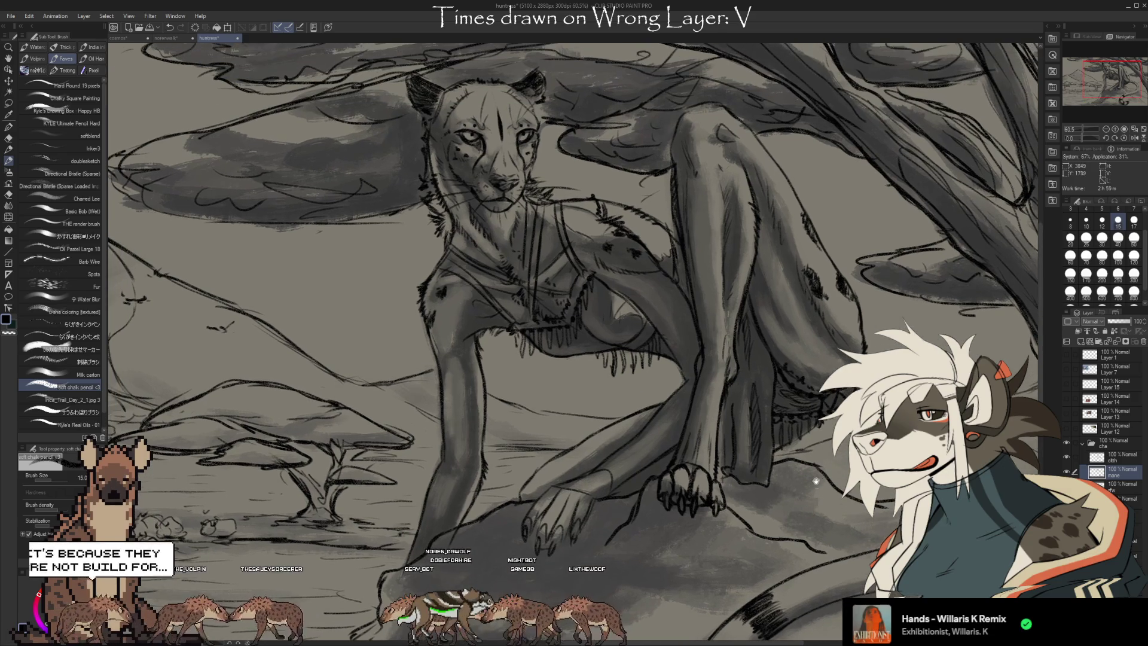
scroll(816, 481, "down", 5)
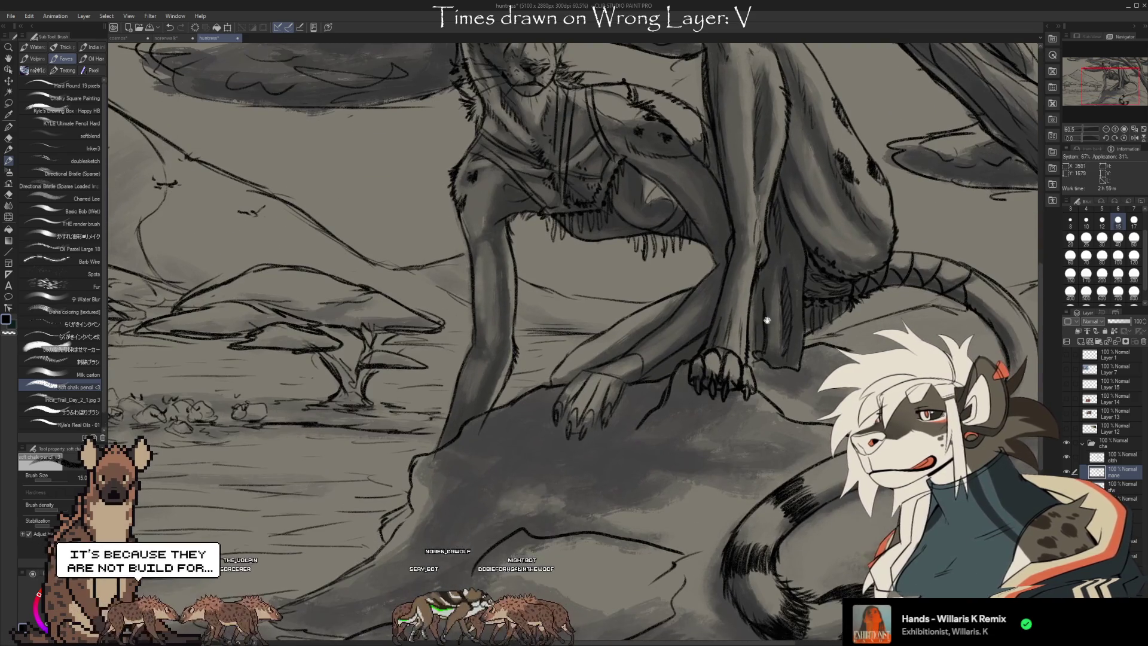
key("e")
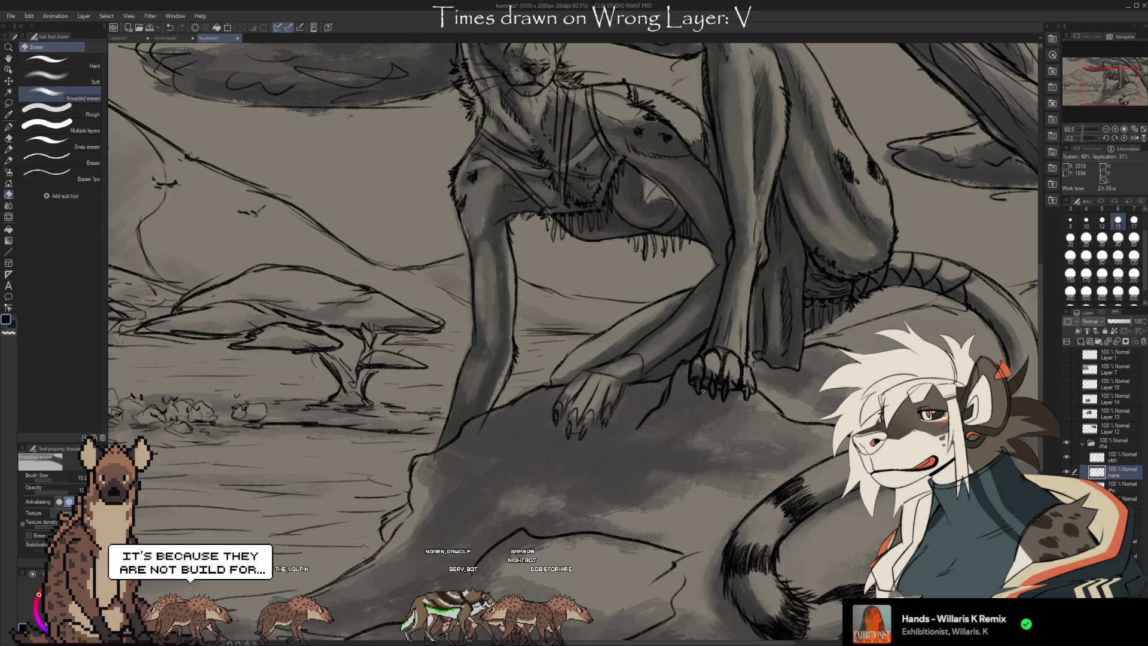
key("alt+bracketleft")
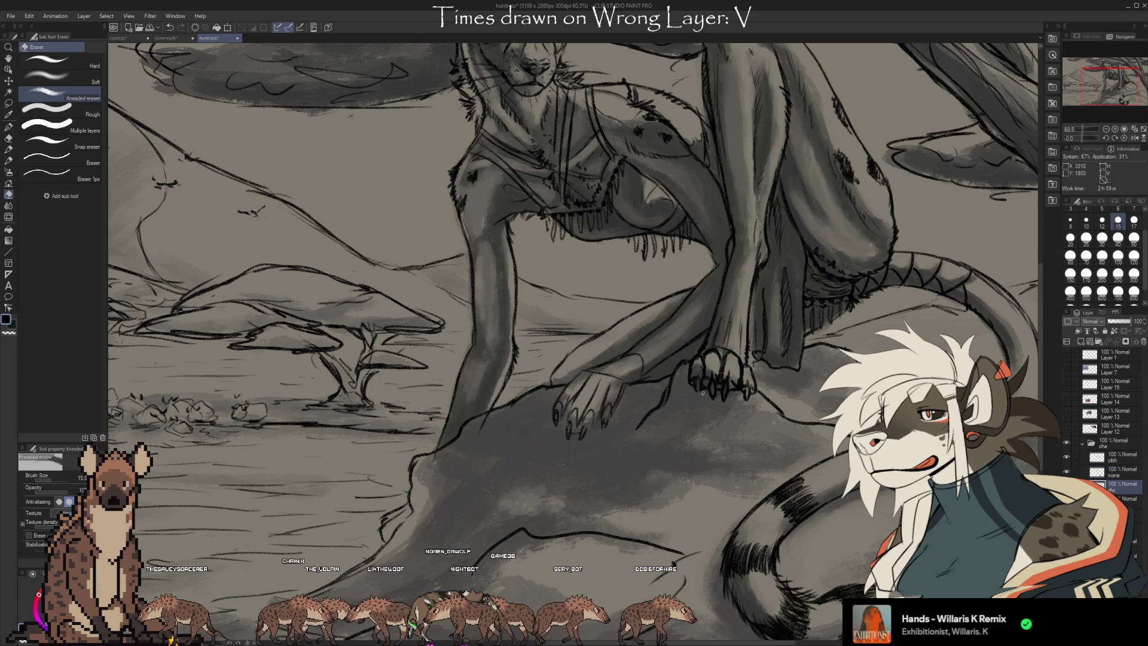
key("b")
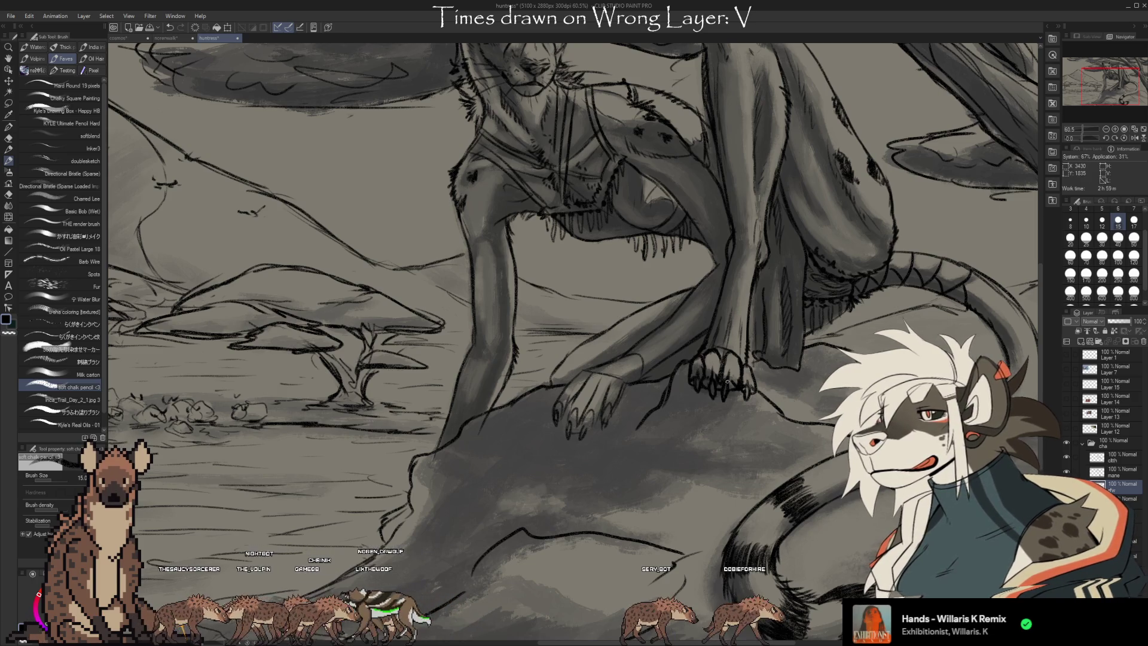
On the mane layer, paint a dark forehead line and spotted muzzle marks on the head.
mouse_move(811, 392)
left_mouse_down()
mouse_move(805, 439)
mouse_move(768, 479)
mouse_move(807, 401)
mouse_move(844, 446)
left_mouse_up()
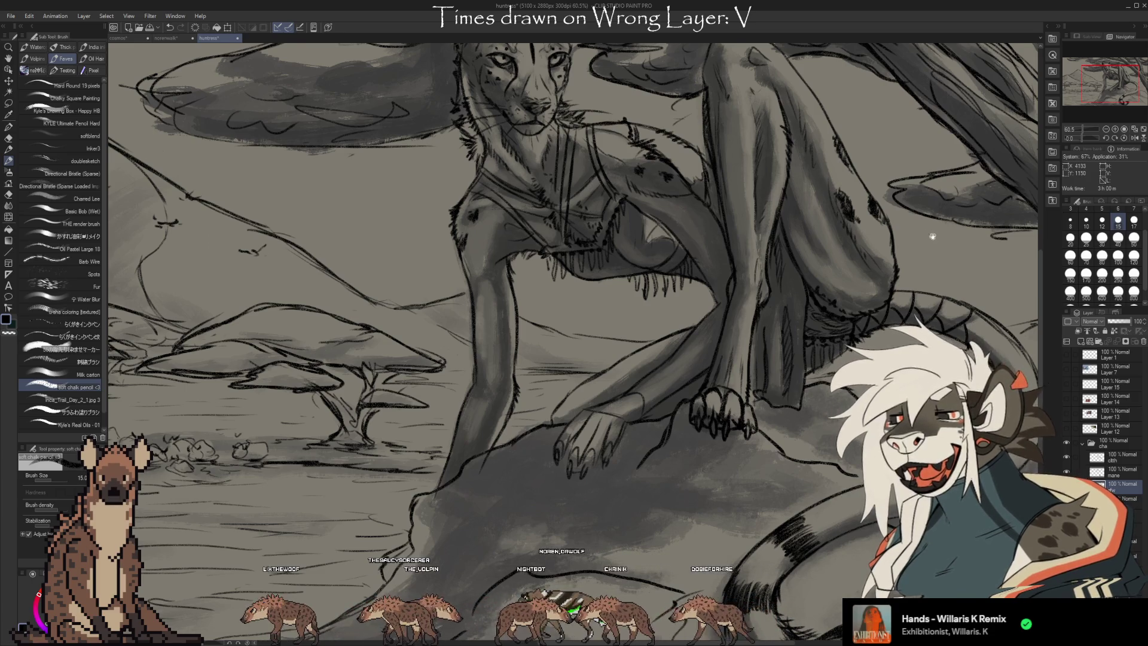
left_click_drag(911, 142, 876, 226)
left_click(852, 304, "ctrl+shift")
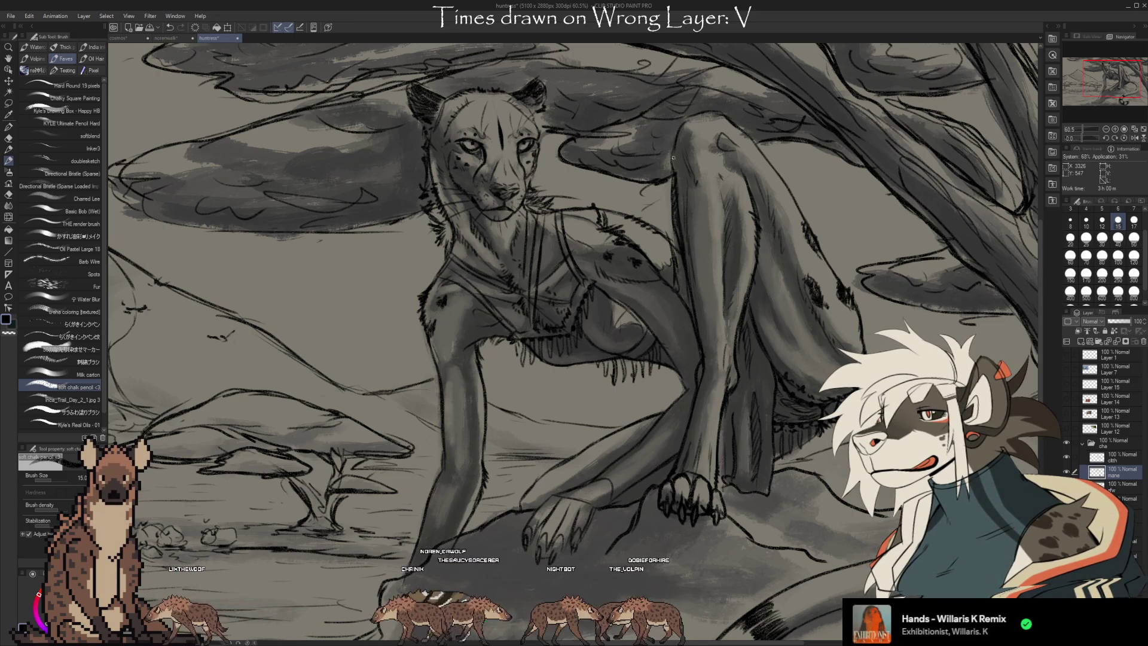
mouse_move(671, 159)
left_mouse_down()
mouse_move(713, 183)
mouse_move(652, 174)
mouse_move(718, 173)
left_mouse_up()
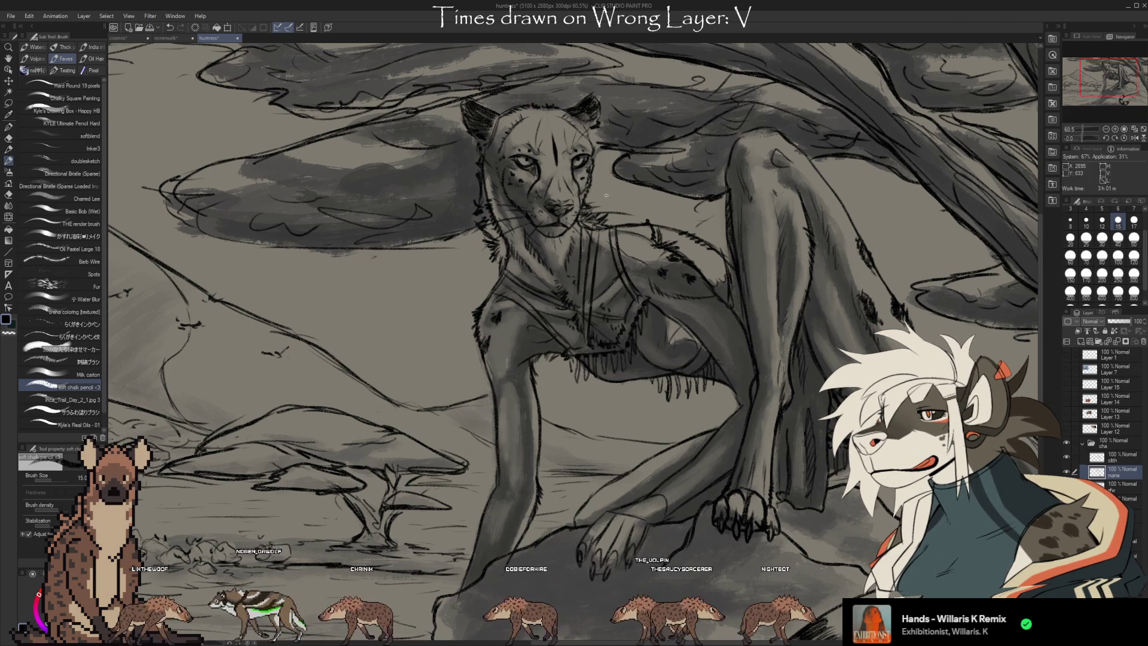
scroll(622, 161, "up", 2)
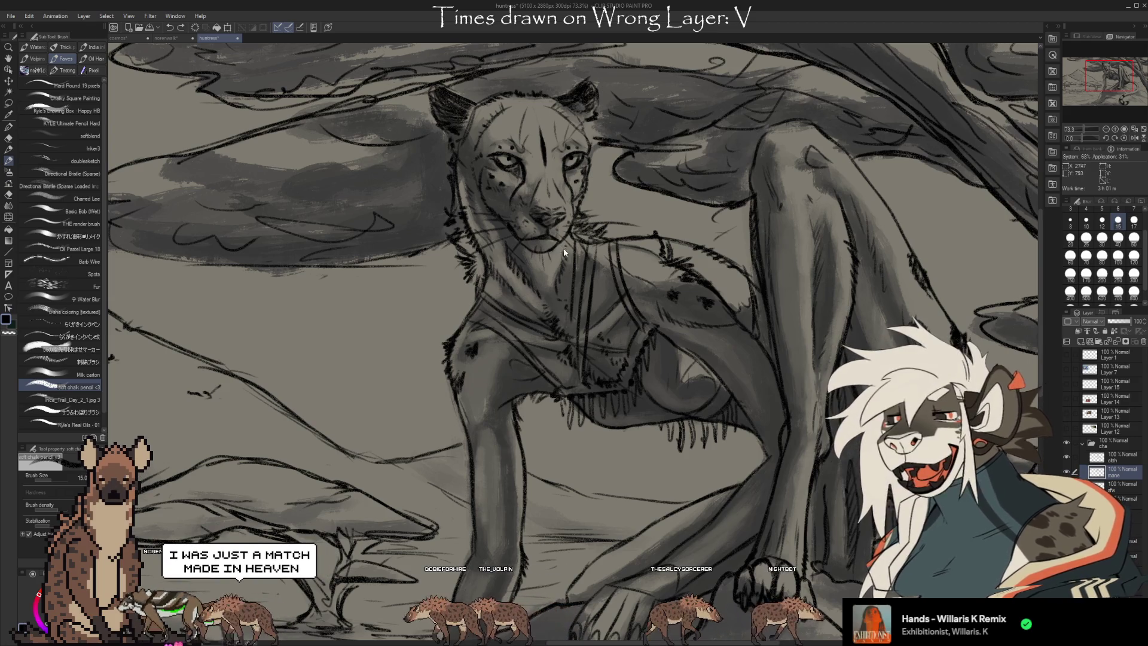
Refine the cheetah's face spots and chest fur with the kneaded eraser and chalk pencil, then select the layer below the mane.
key("e")
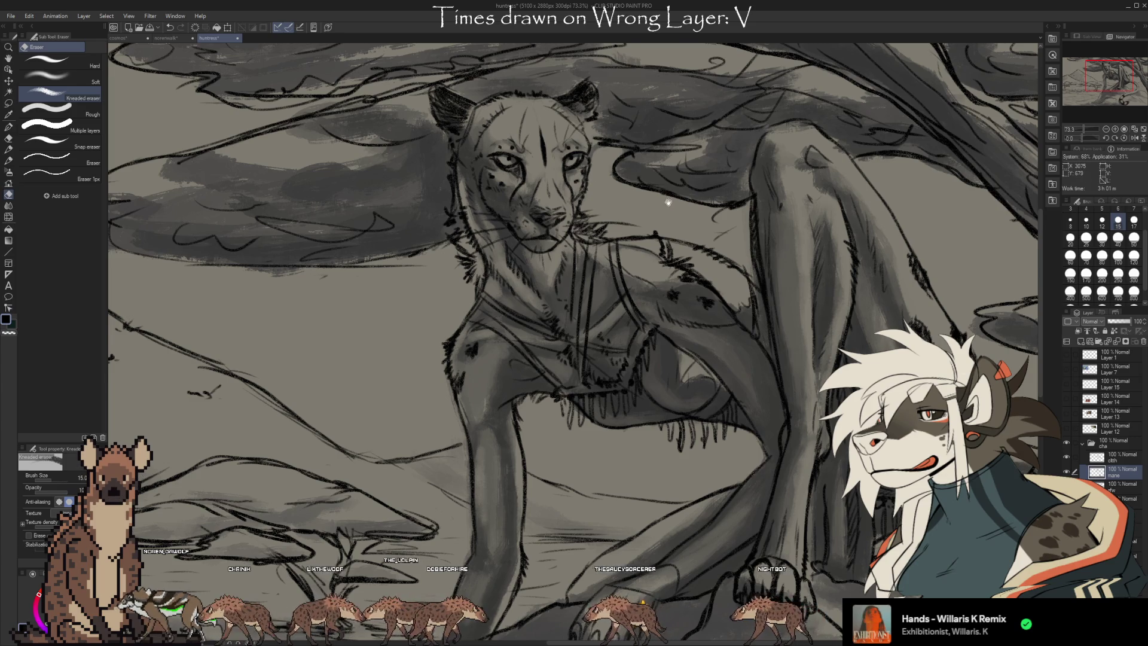
left_click_drag(668, 203, 678, 214)
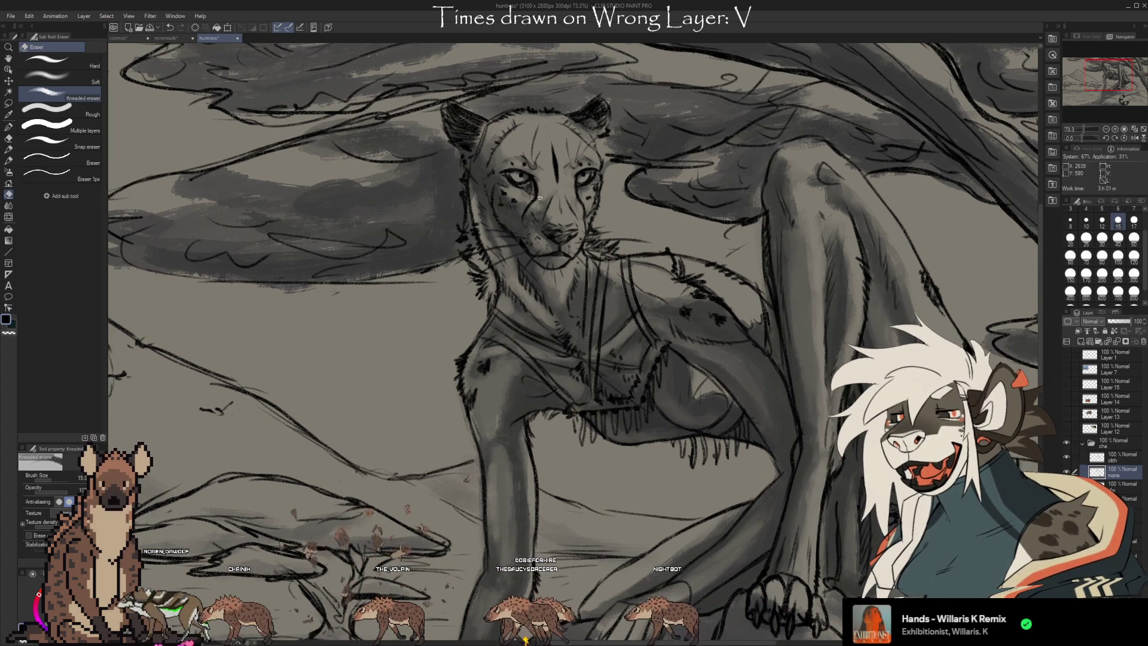
key("b")
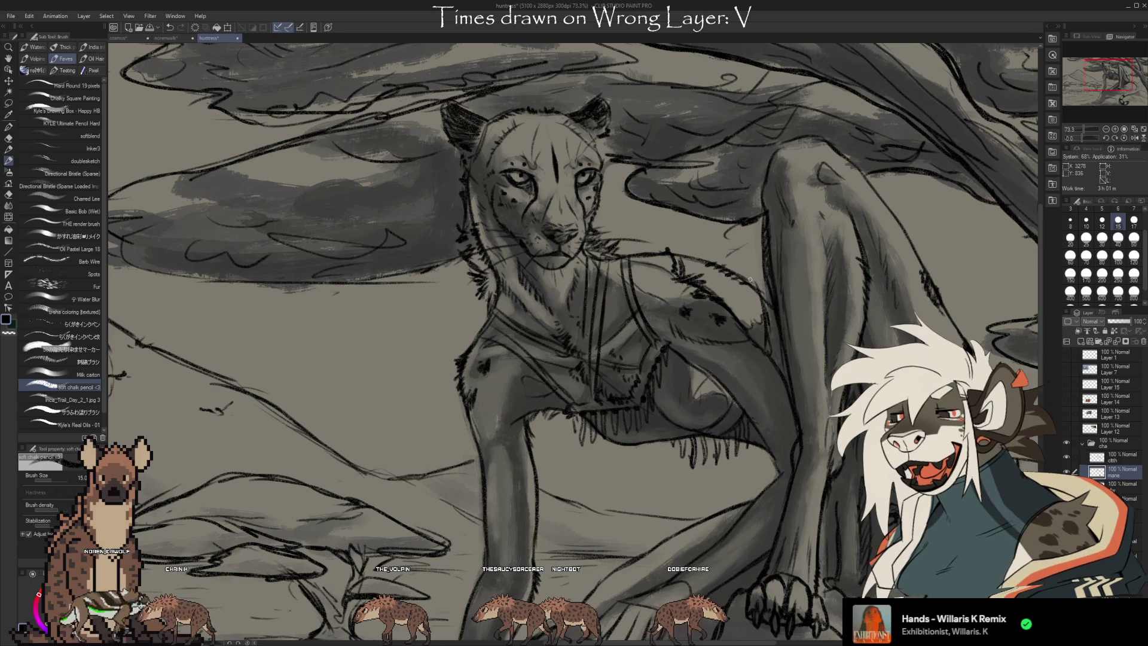
left_click_drag(780, 546, 797, 444)
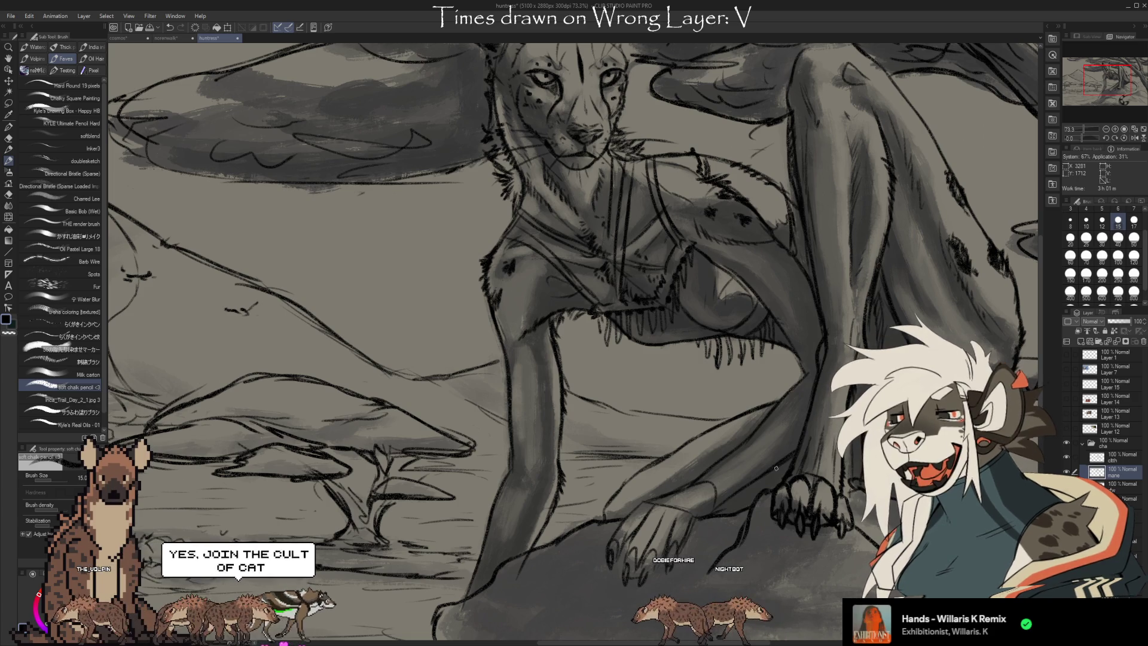
left_click_drag(907, 501, 847, 488)
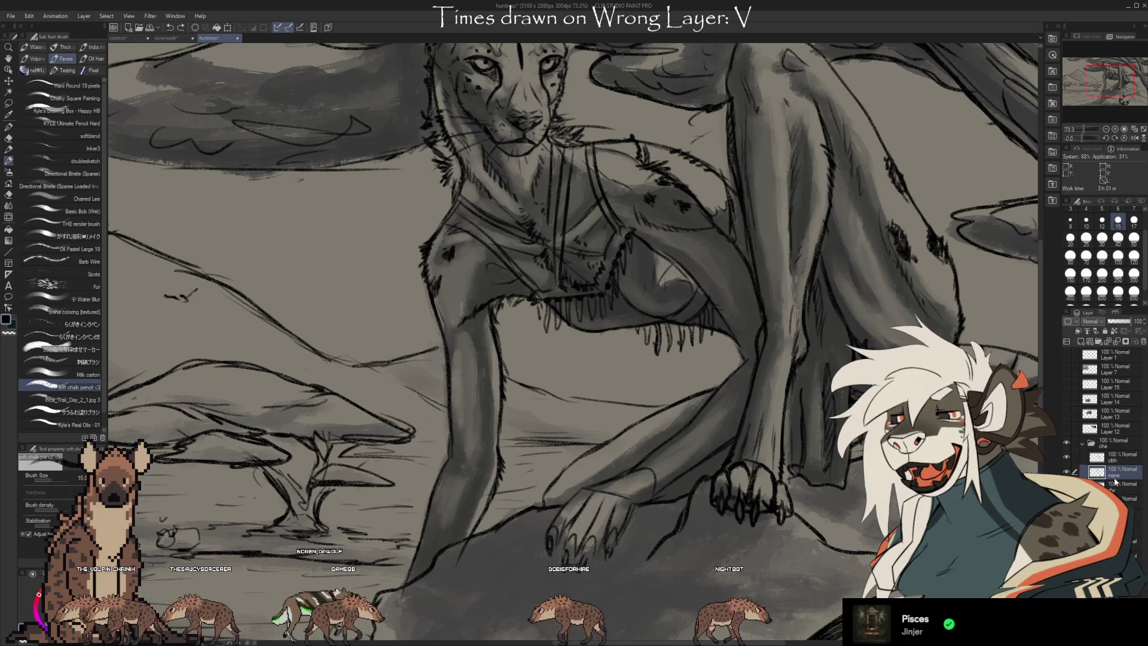
left_click(1115, 485)
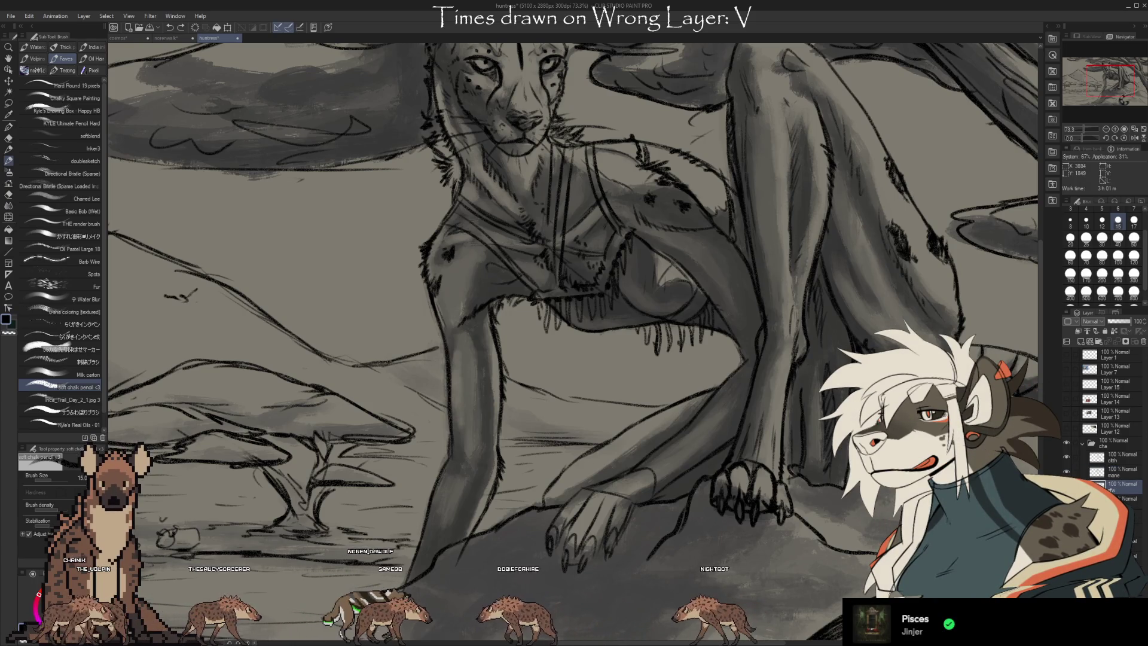
left_click(1116, 461)
key("e")
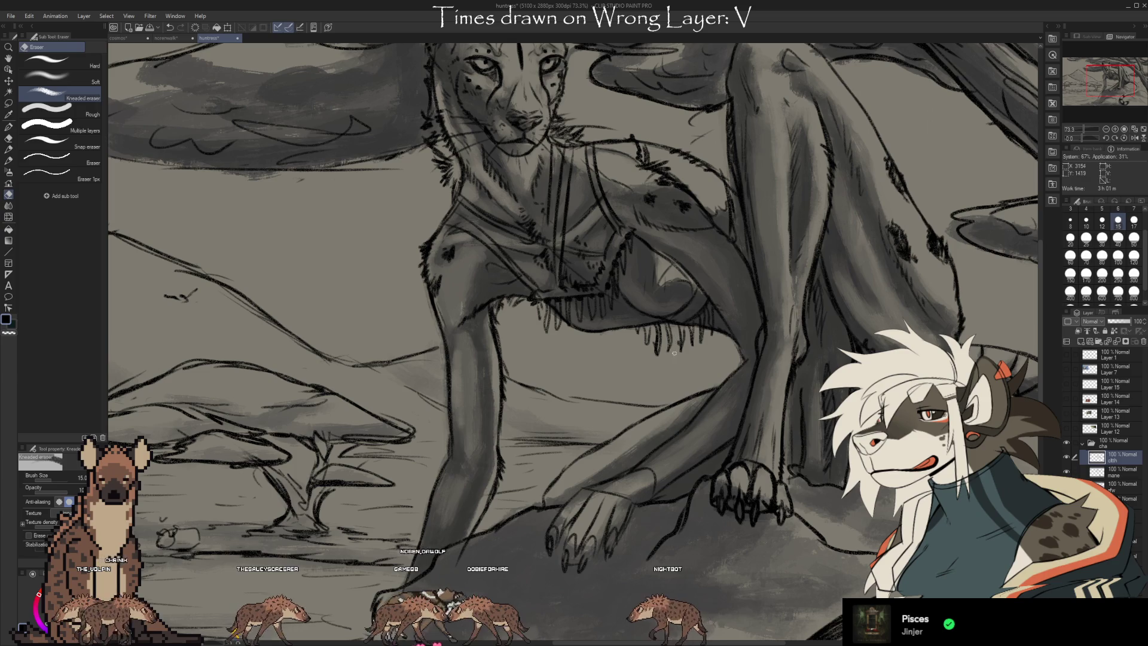
left_click(1067, 471)
left_click(1067, 471)
left_click(1116, 485)
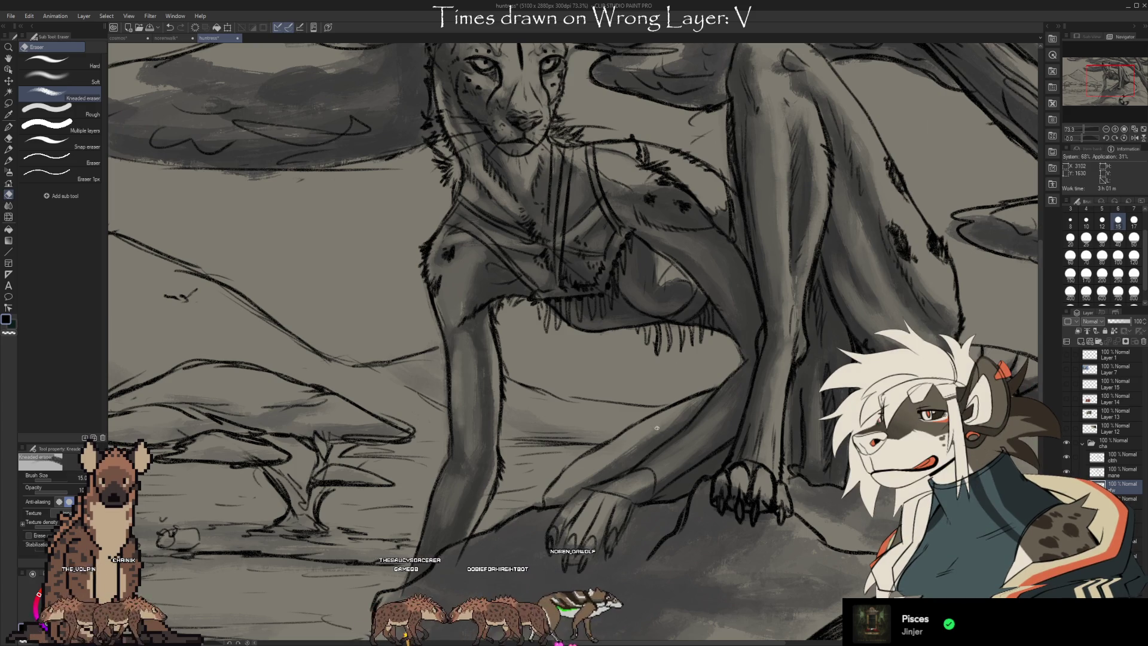
left_click(1115, 471)
left_click(1113, 456)
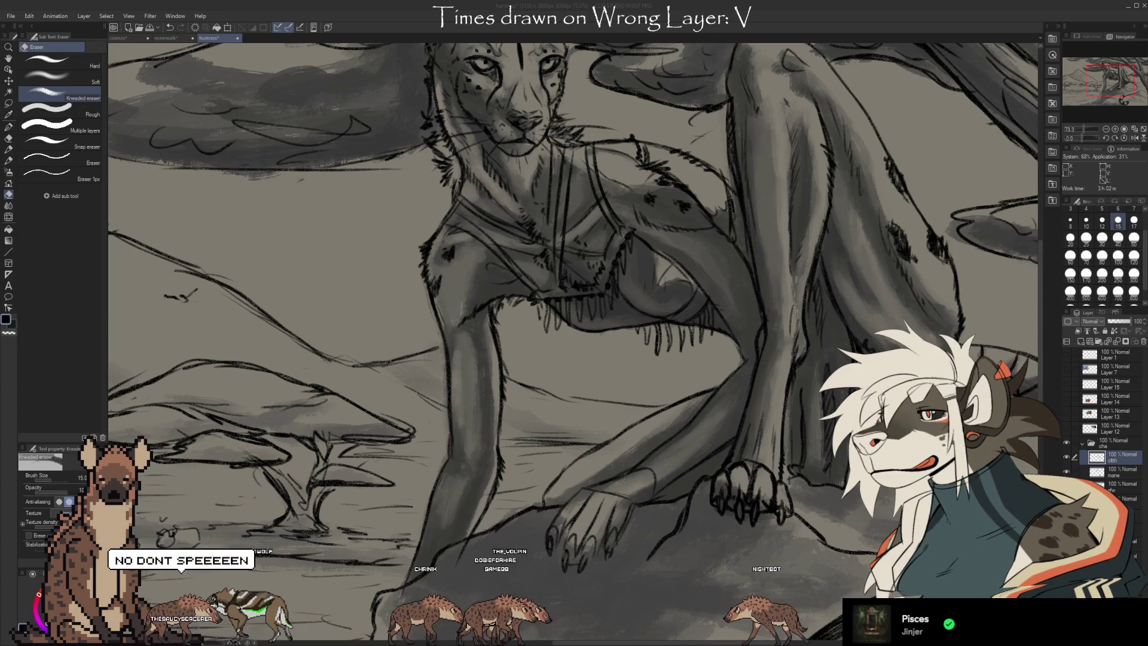
left_click(879, 28)
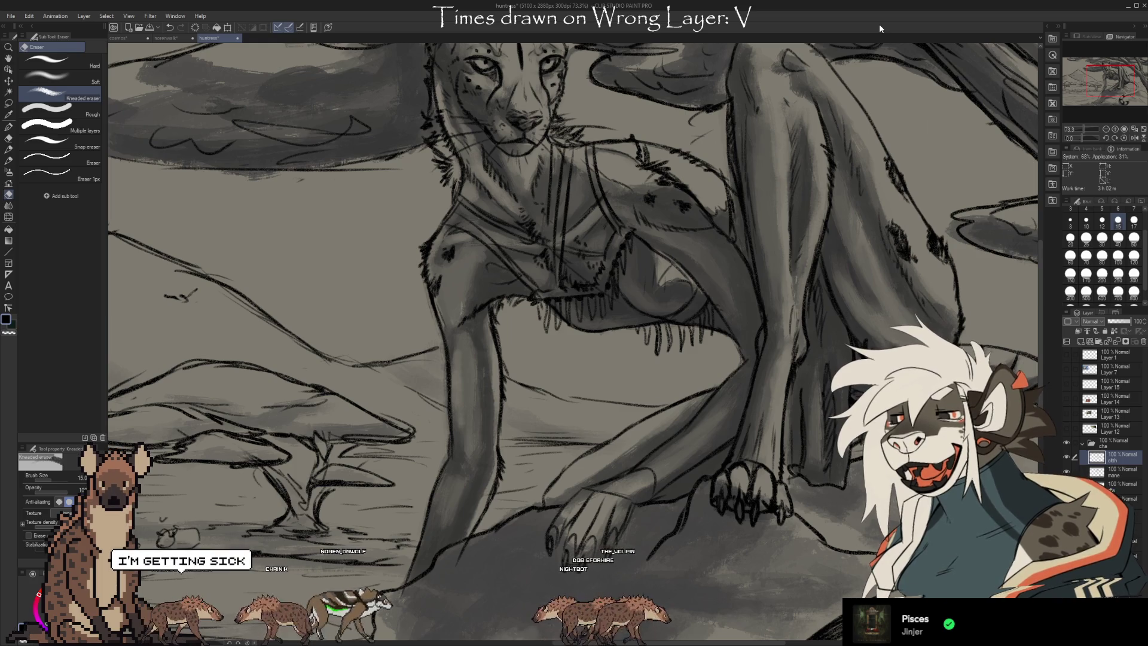
scroll(812, 550, "down", 2)
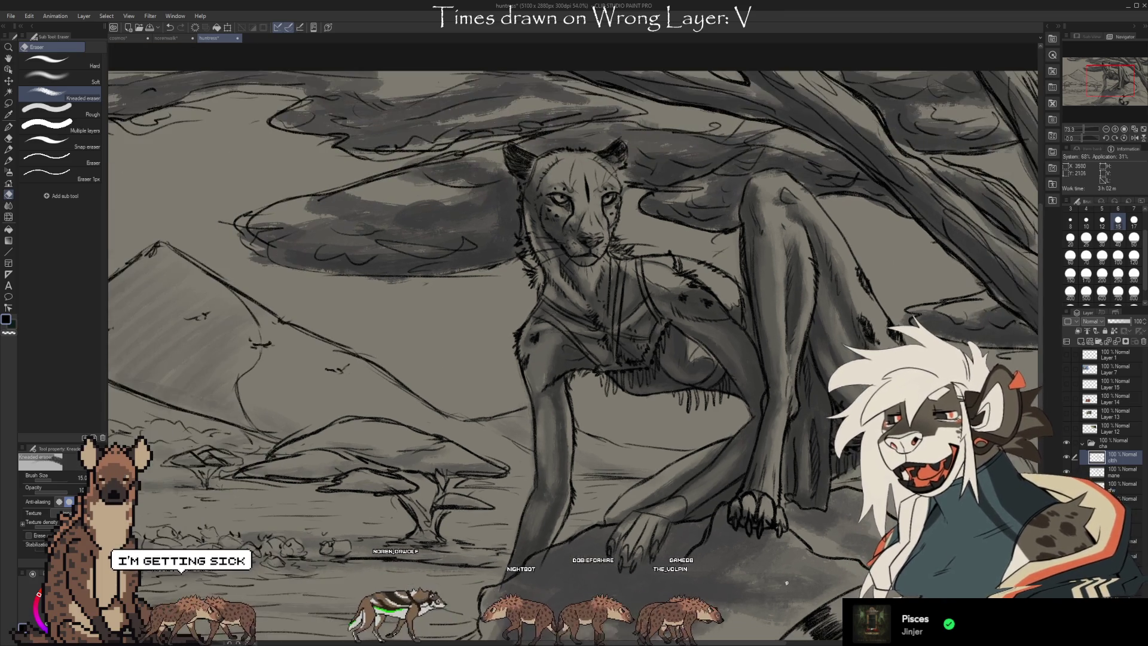
Select the sfw layer and undo then redo the last stroke to compare it.
left_click_drag(842, 611, 811, 550)
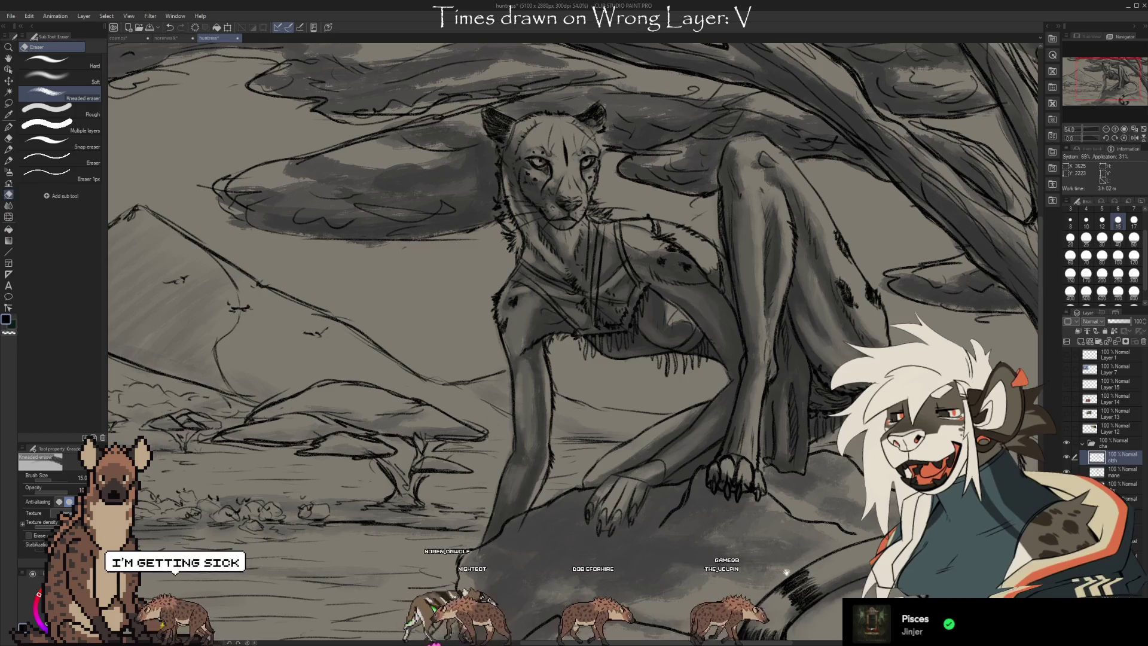
scroll(811, 550, "down", 1)
key("b")
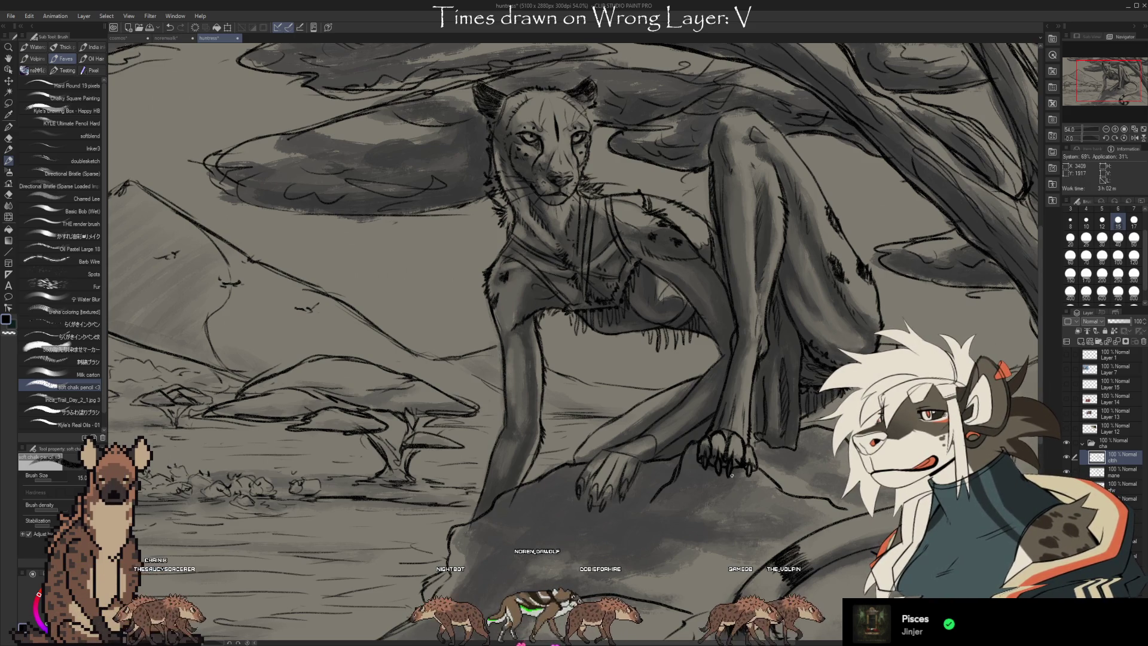
key("e")
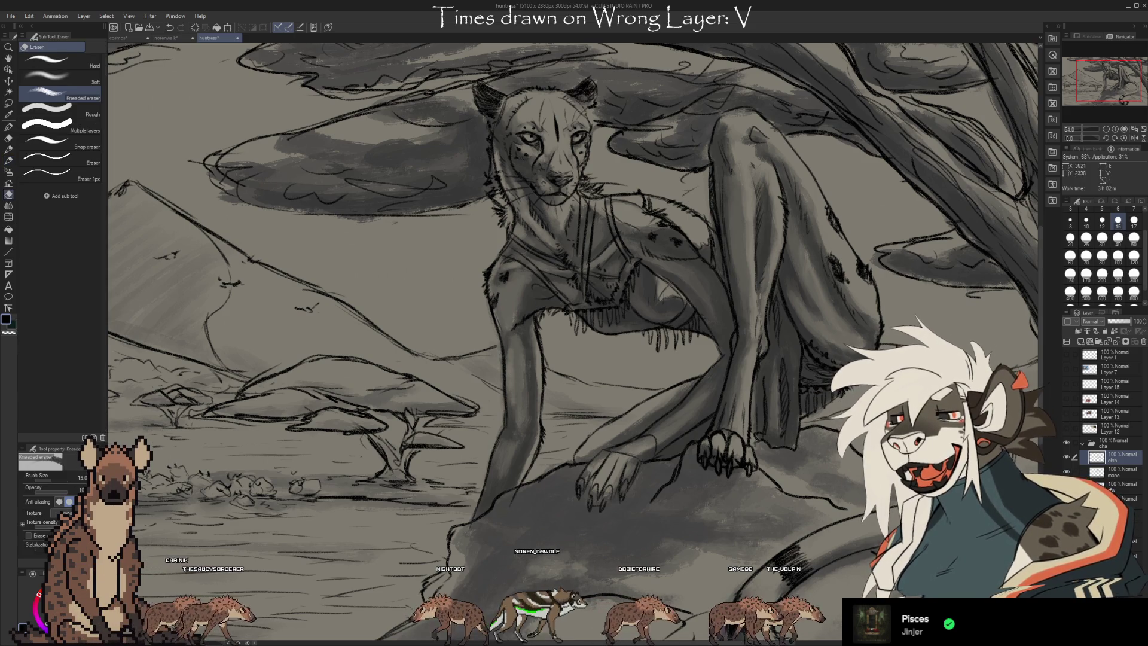
left_click(1122, 485)
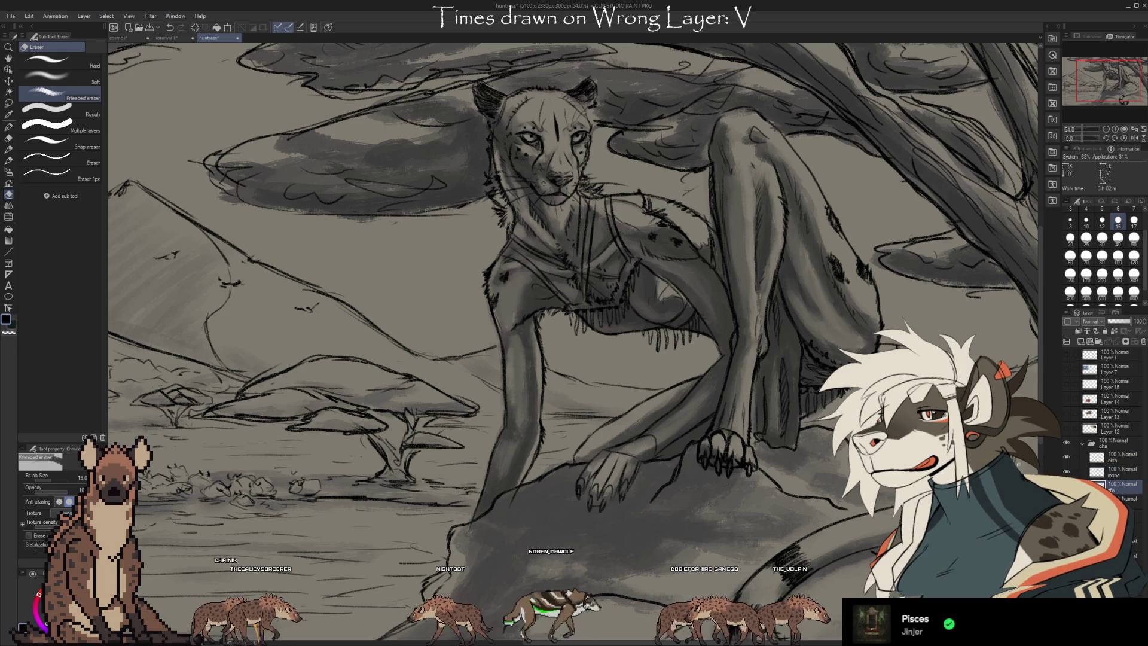
key("b")
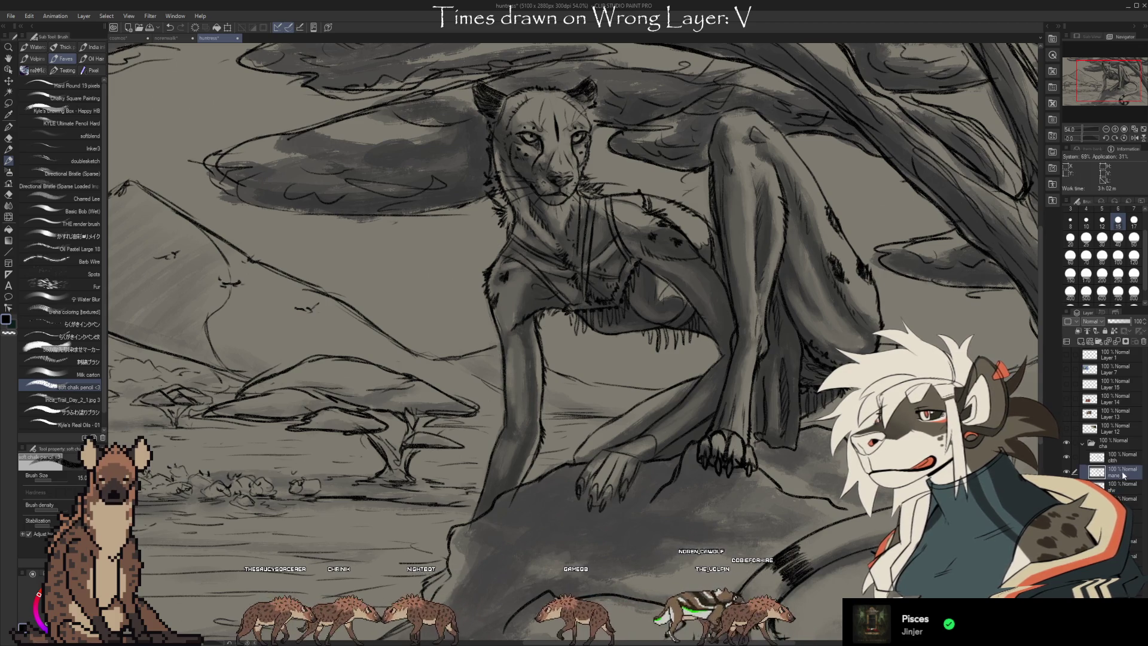
key("ctrl+z")
key("ctrl+y")
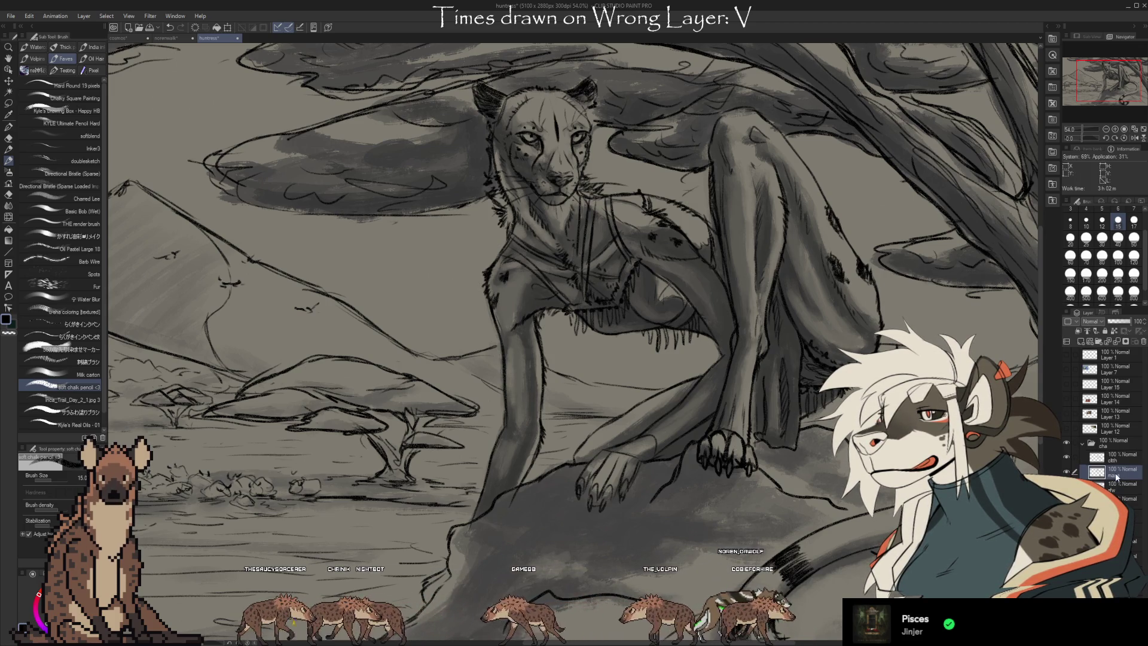
Toggle the mane layer's visibility to compare the cheetah with and without spots, leaving it hidden.
left_click(1066, 472)
left_click(1066, 472)
left_click(1066, 473)
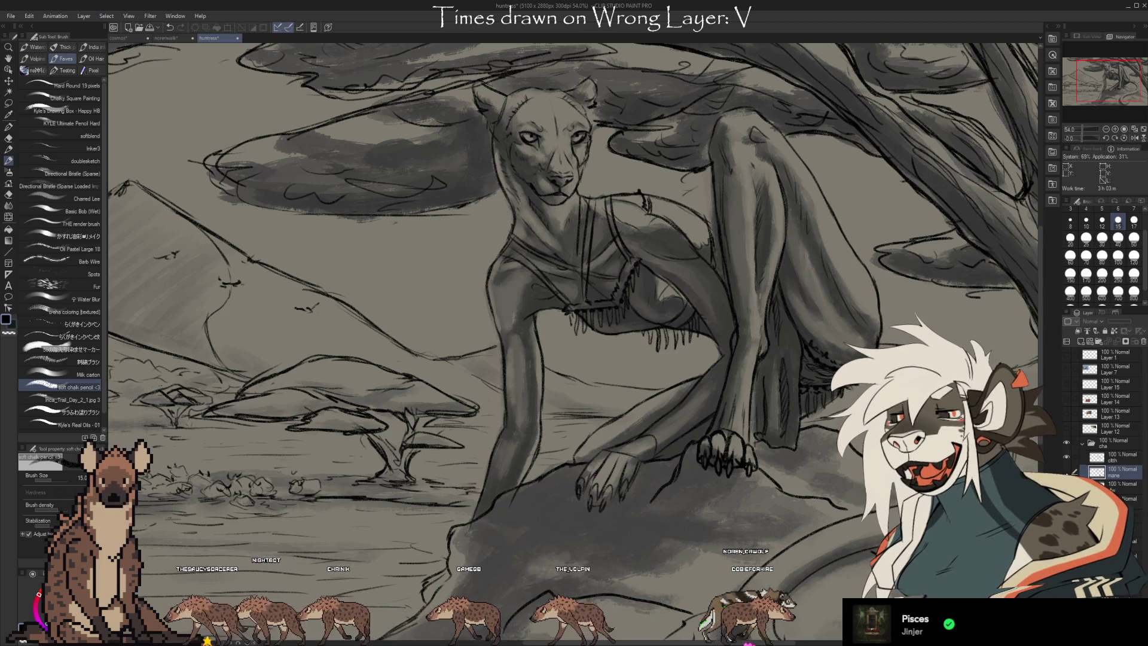
left_click(1067, 472)
left_click(1066, 472)
left_click(1066, 473)
left_click(1066, 472)
left_click(1066, 473)
scroll(585, 261, "down", 2)
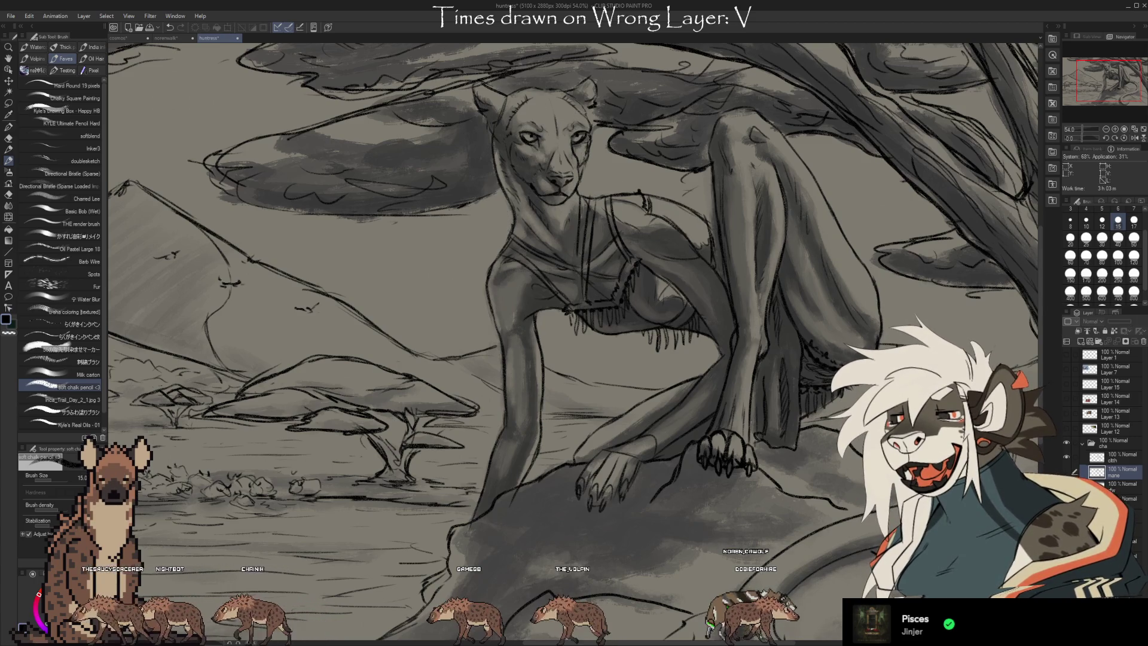
scroll(585, 261, "down", 3)
scroll(586, 261, "up", 1)
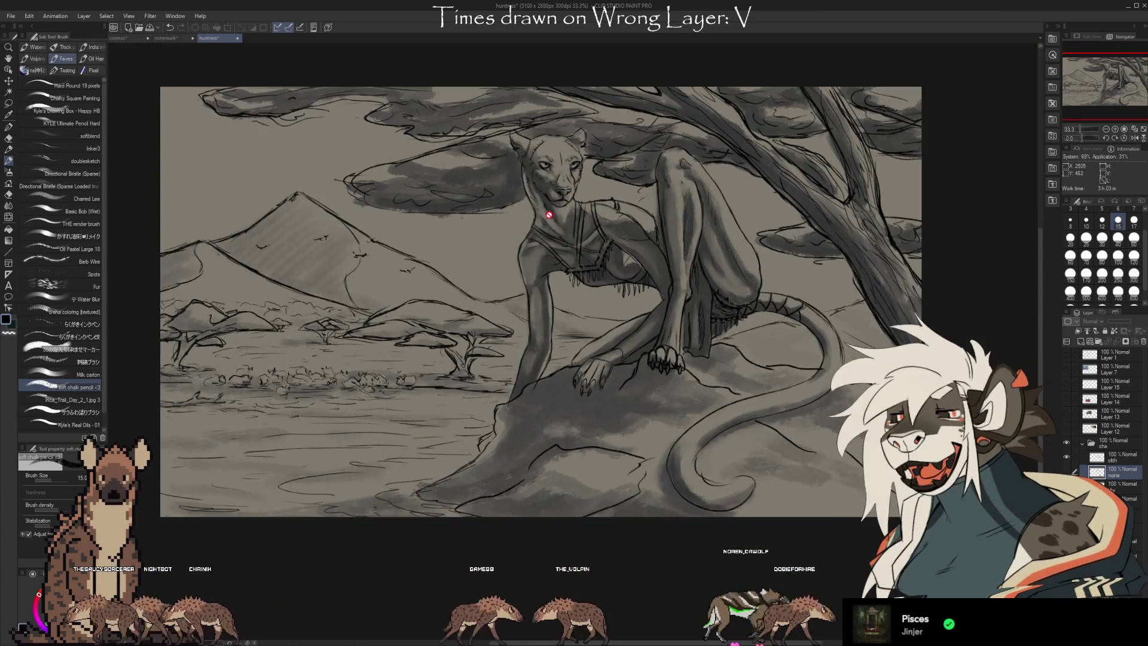
Show the spots layer again, frame the cheetah's paws, and select the layer below 'mane'.
left_click(1067, 472)
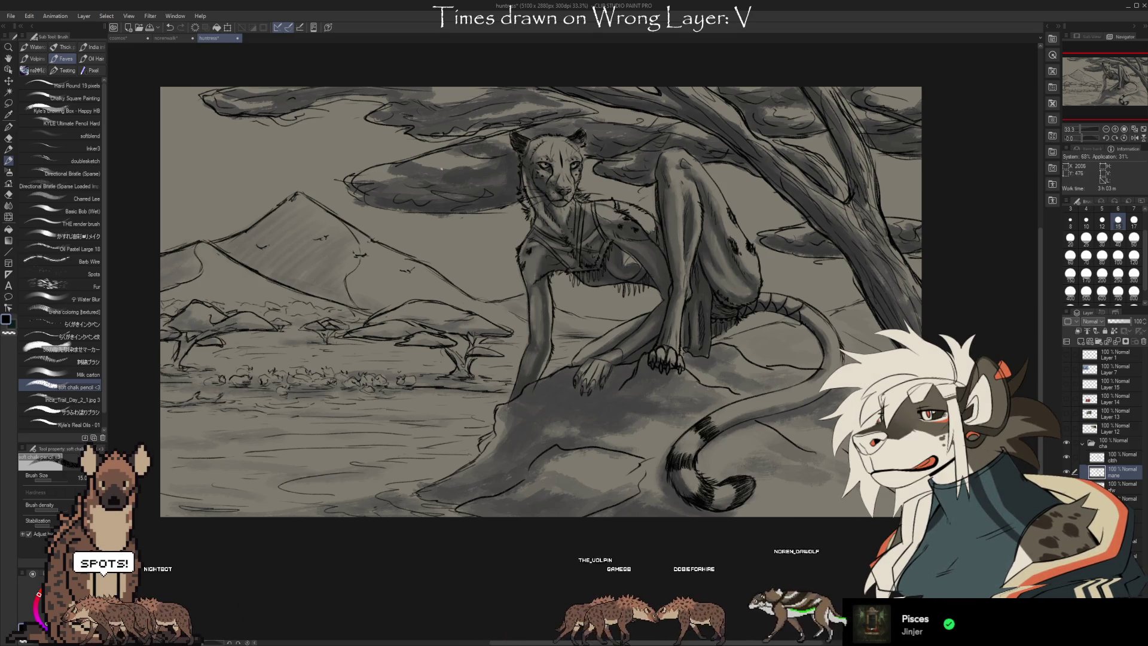
scroll(631, 252, "up", 6)
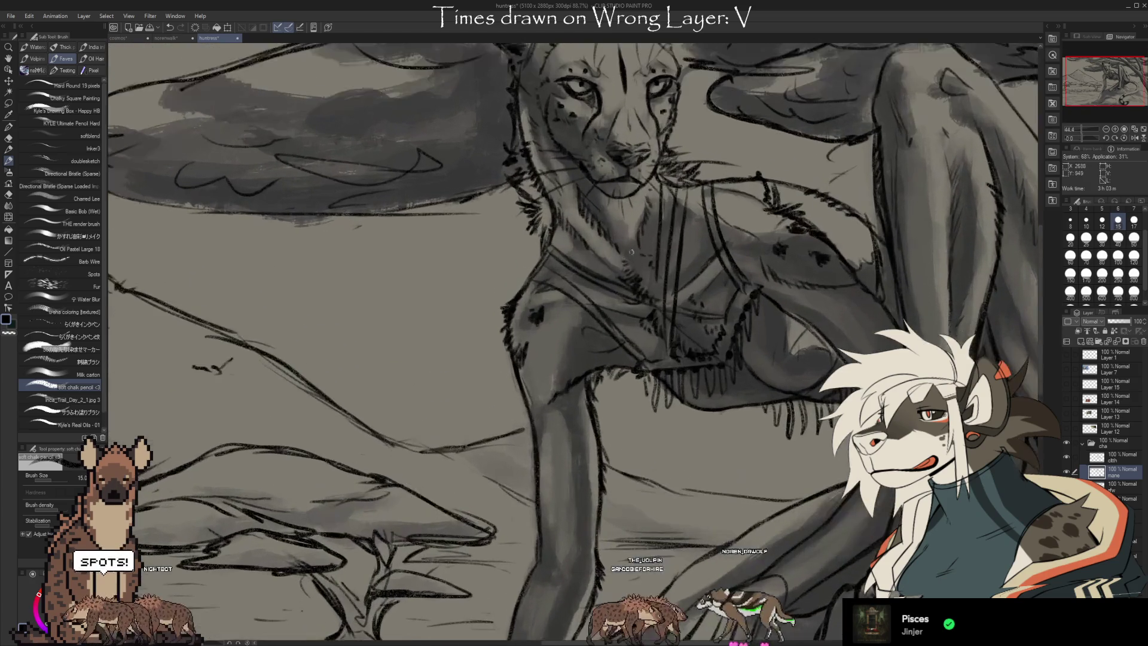
mouse_move(758, 256)
left_mouse_down()
mouse_move(664, 365)
mouse_move(664, 383)
mouse_move(660, 335)
mouse_move(654, 371)
left_mouse_up()
scroll(659, 375, "up", 2)
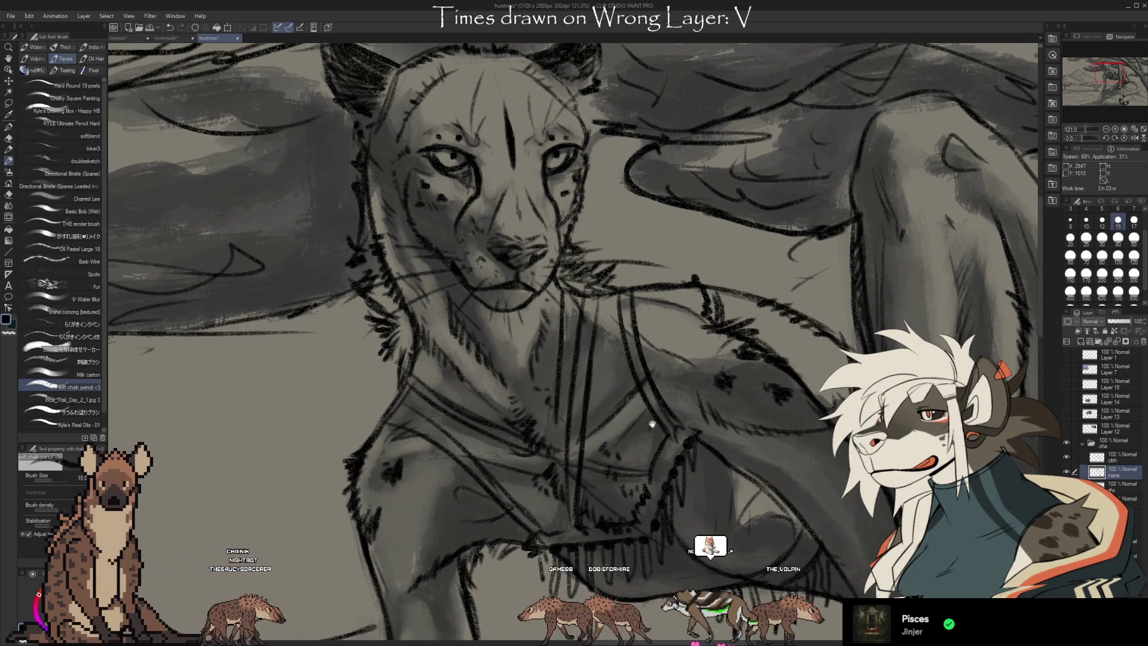
left_click_drag(694, 317, 706, 257)
scroll(724, 473, "down", 3)
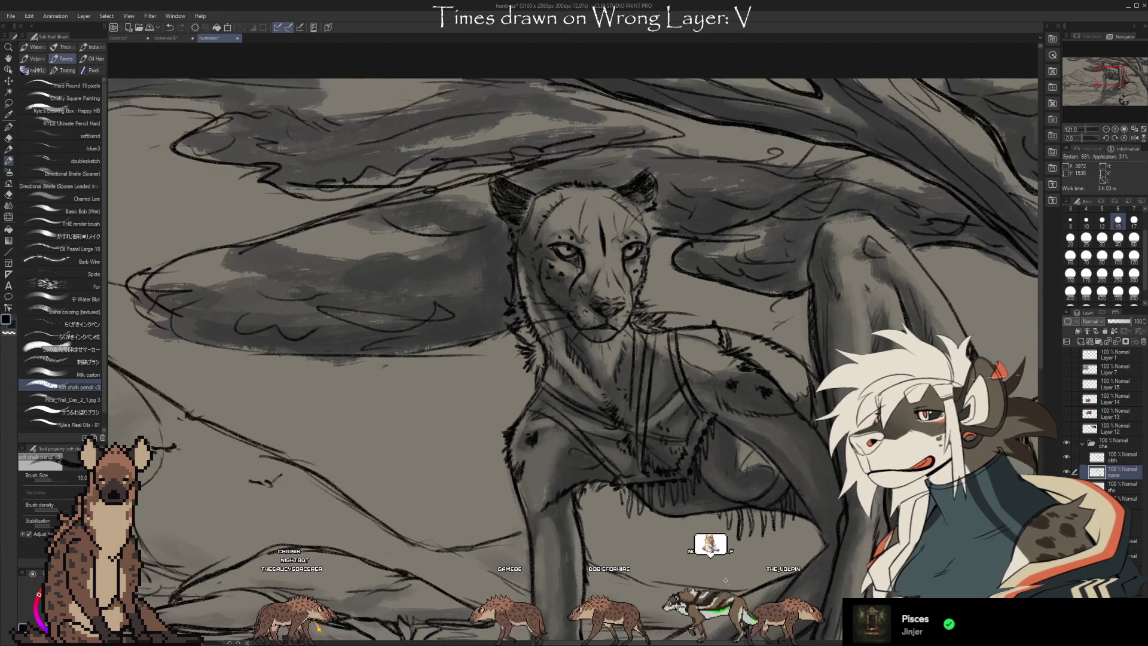
scroll(724, 473, "down", 3)
scroll(683, 517, "up", 5)
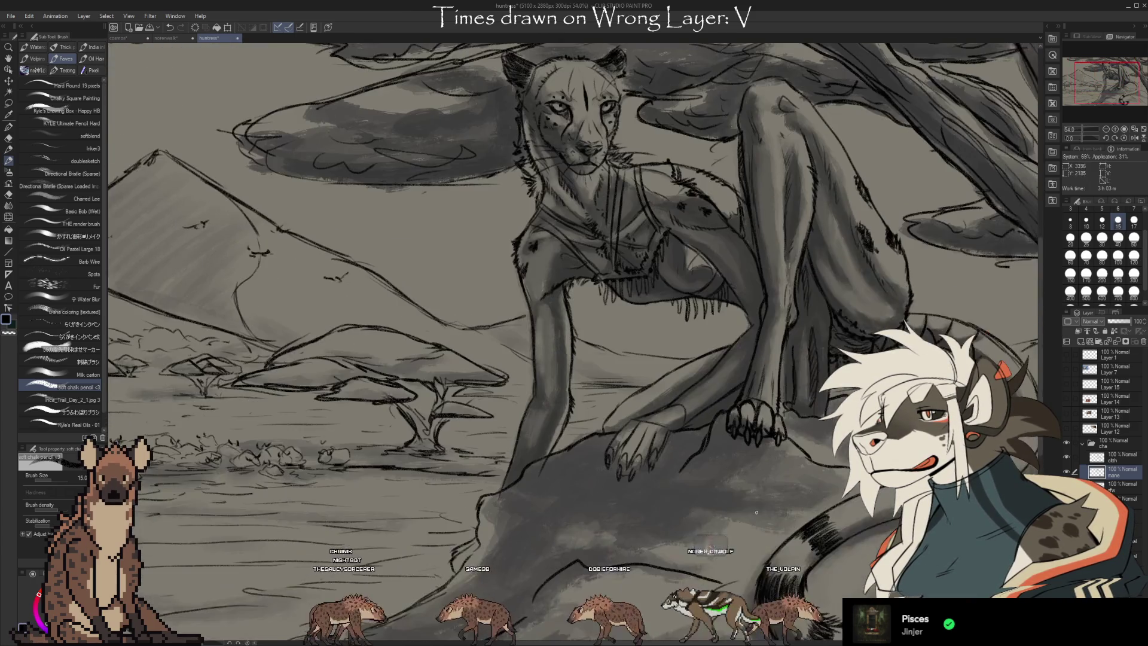
left_click(1123, 486)
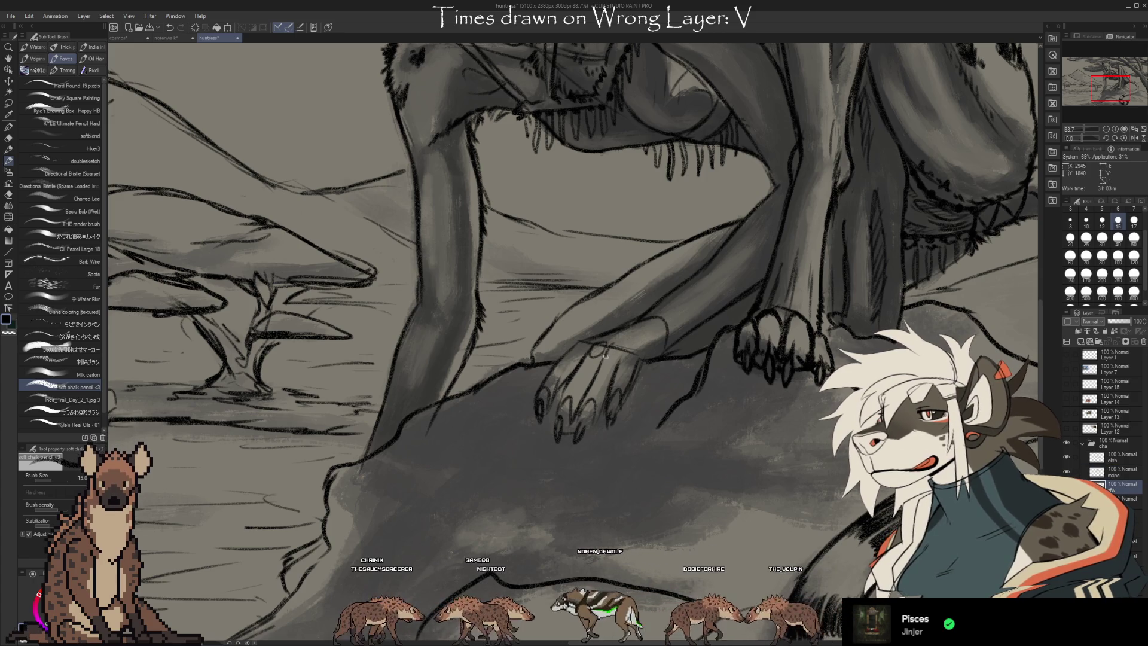
Sketch a toe mark on the front paw and shrink the kneaded eraser to size 7.
left_click_drag(630, 348, 631, 349)
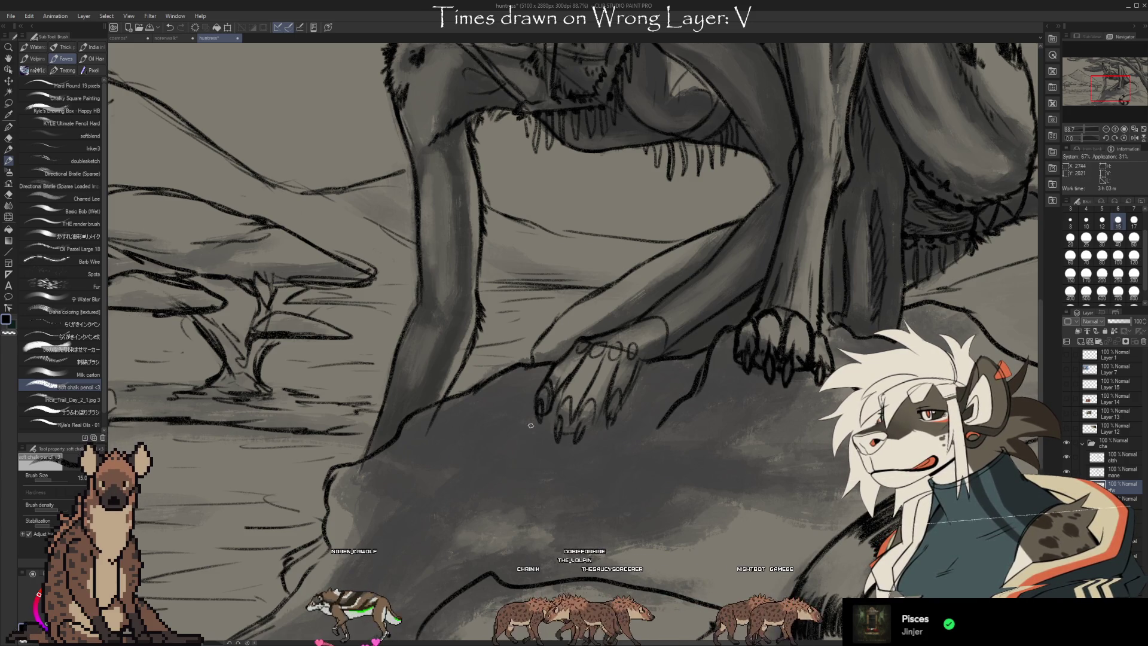
key("e")
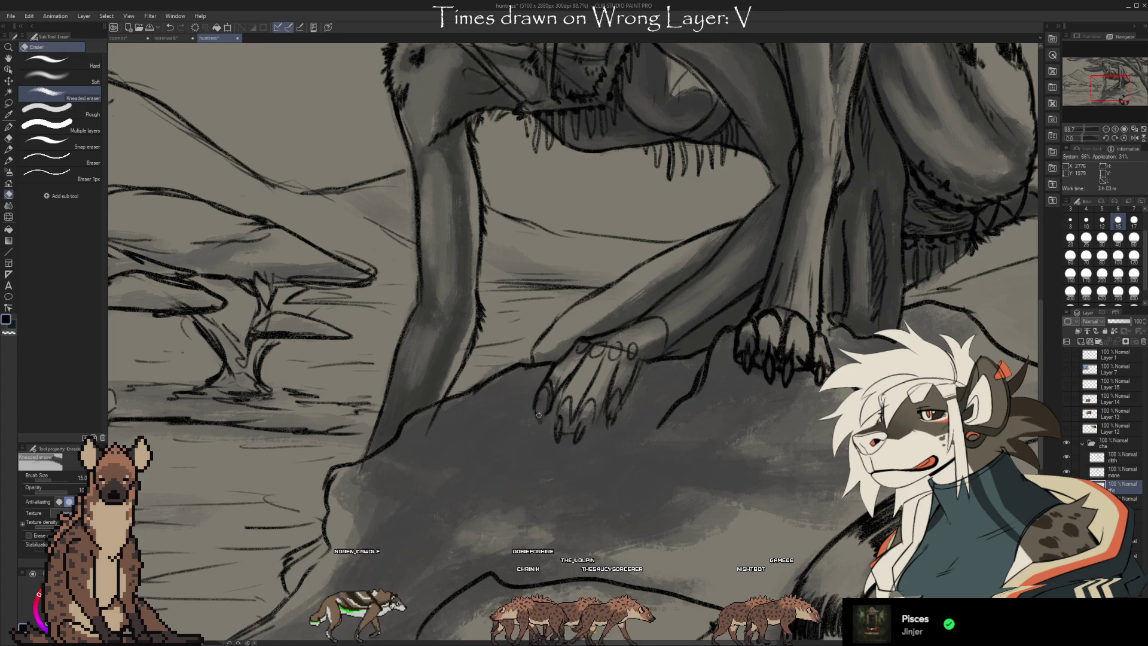
key("b")
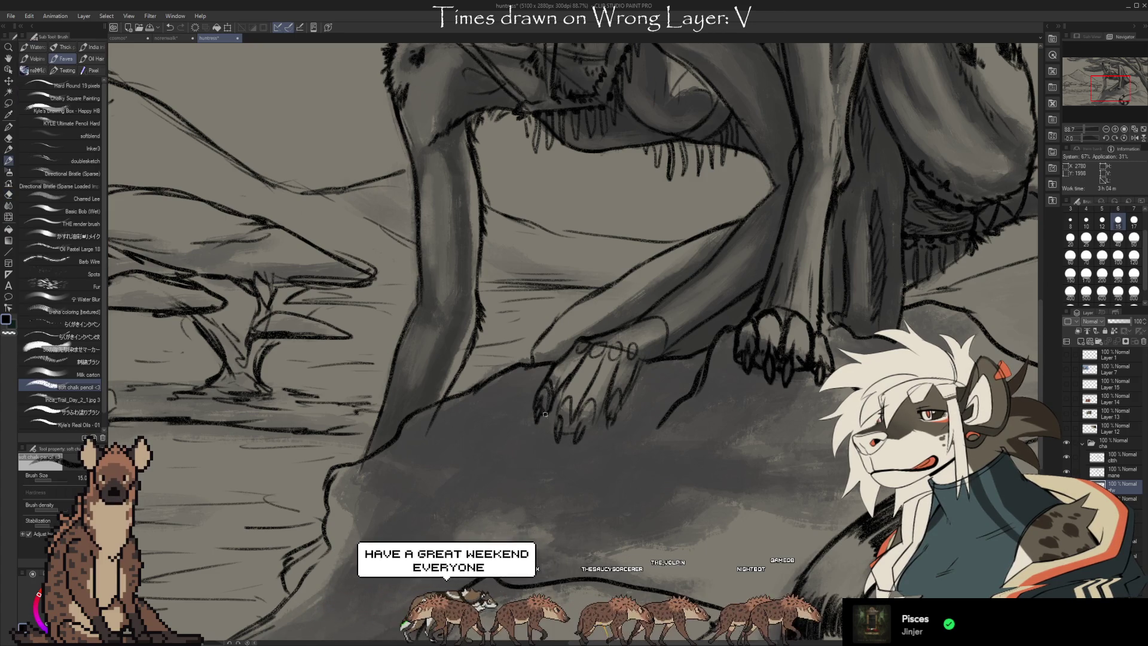
key("e")
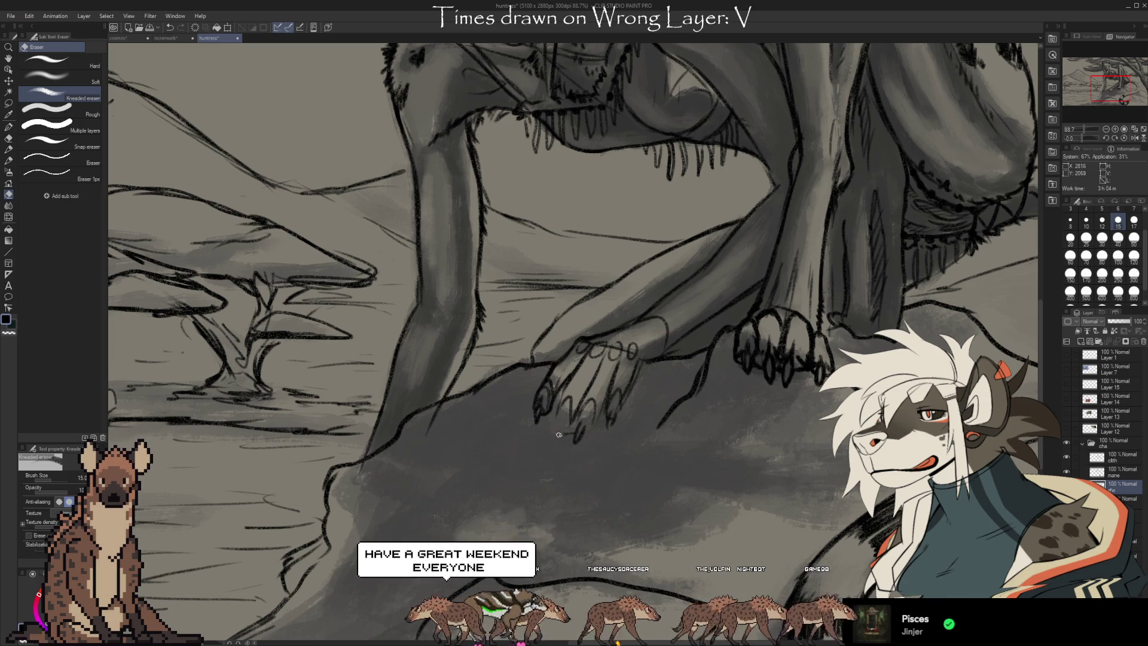
key("b")
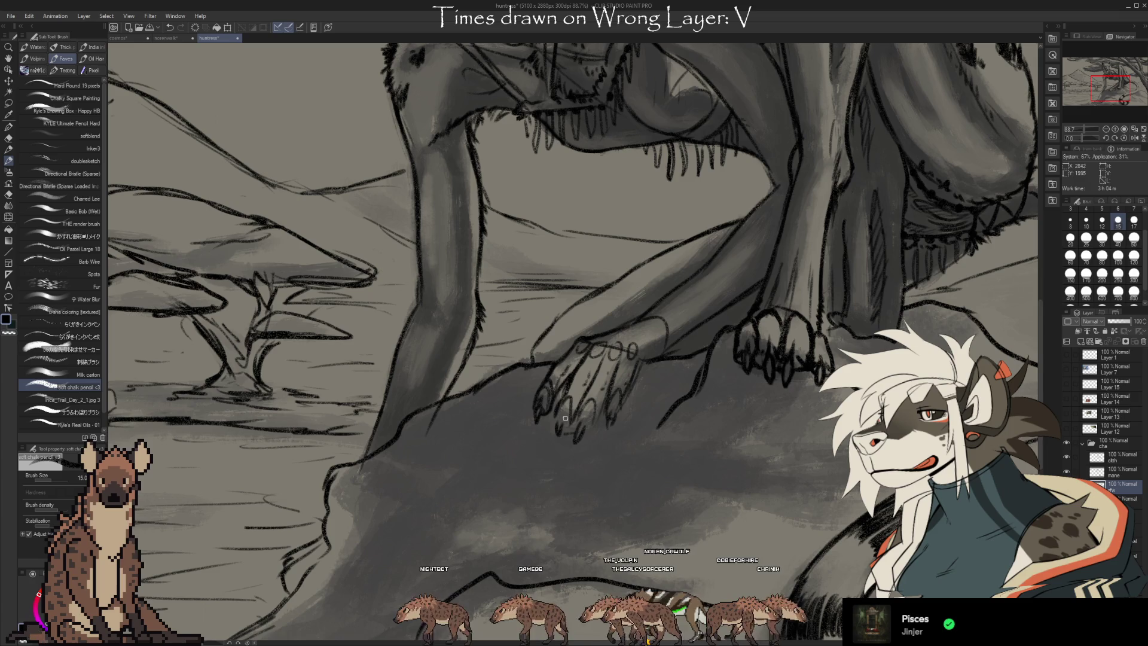
key("e")
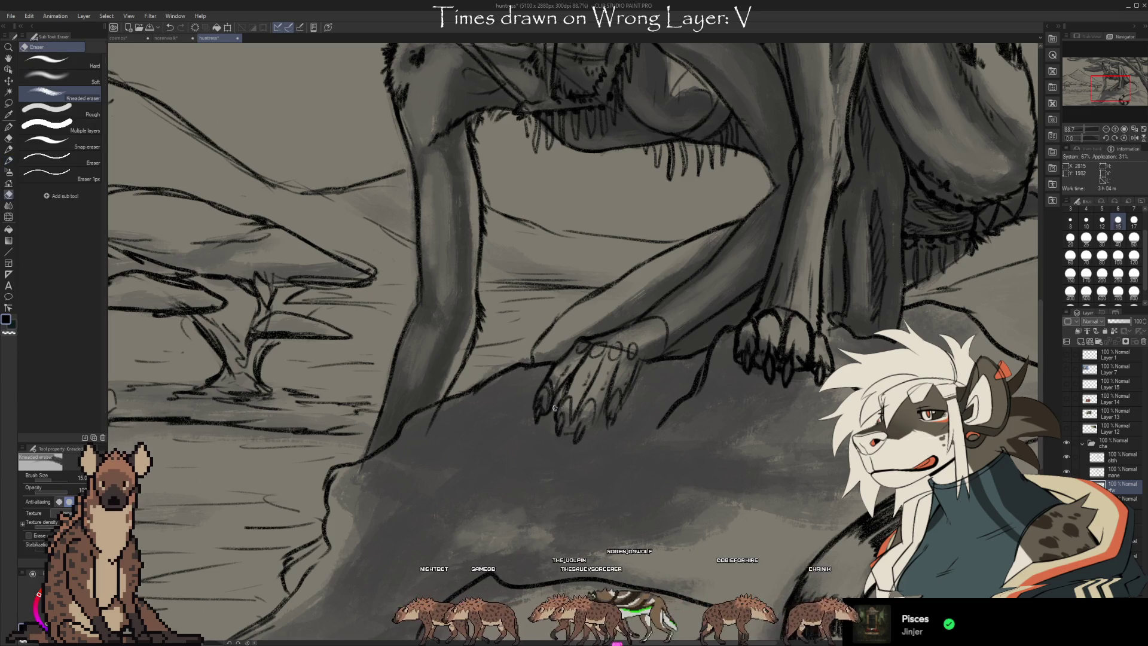
key("bracketleft")
key("bracketleft")
key("bracketleft")
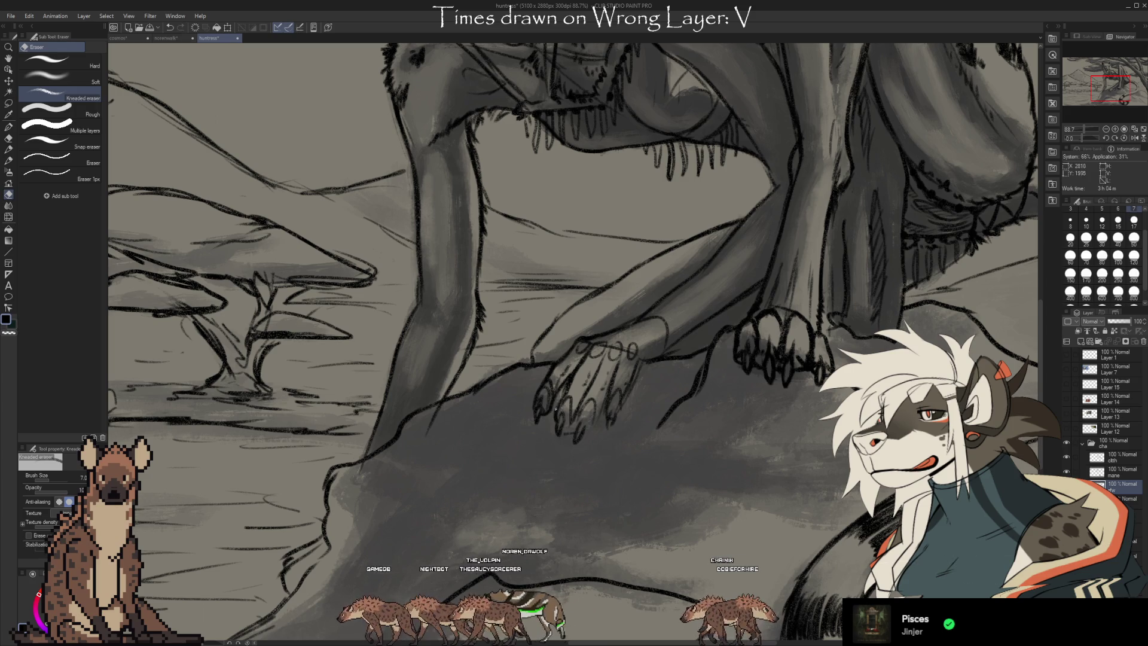
key("b")
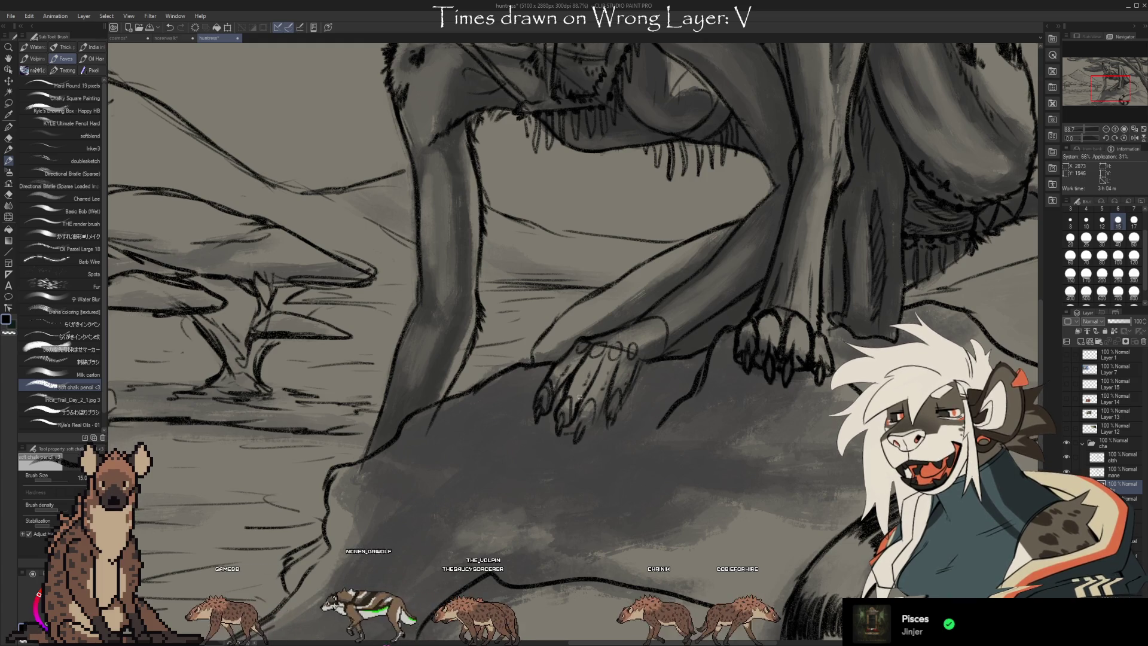
Keep reshaping the paw's toe marks with pencil and eraser, then reselect the layer below the mane.
key("e")
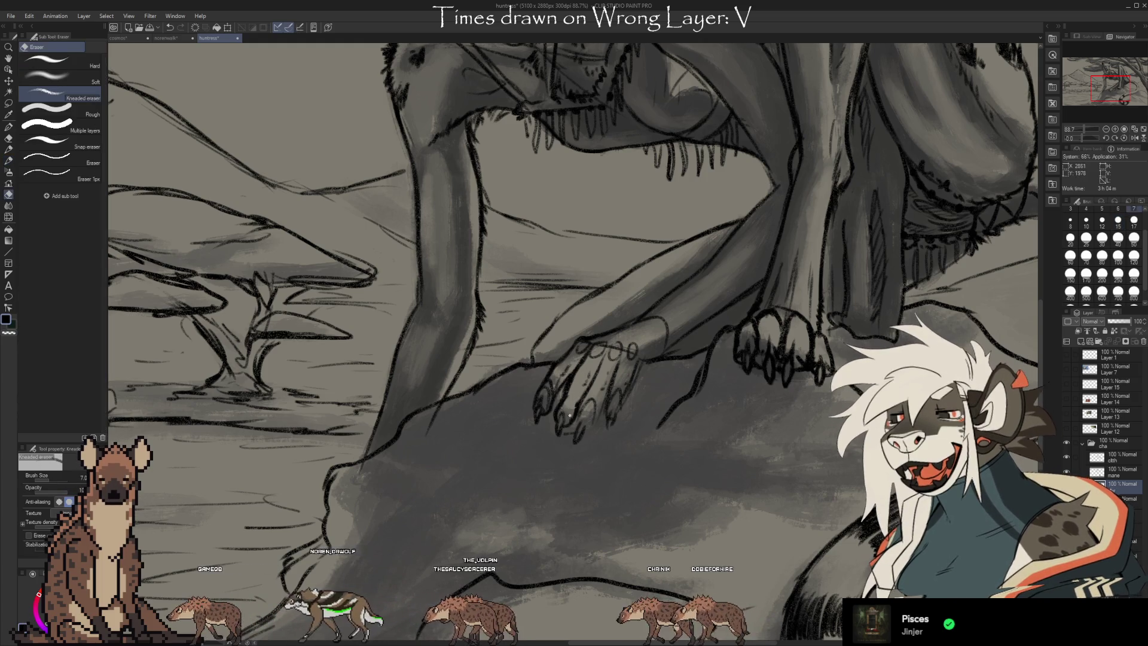
key("b")
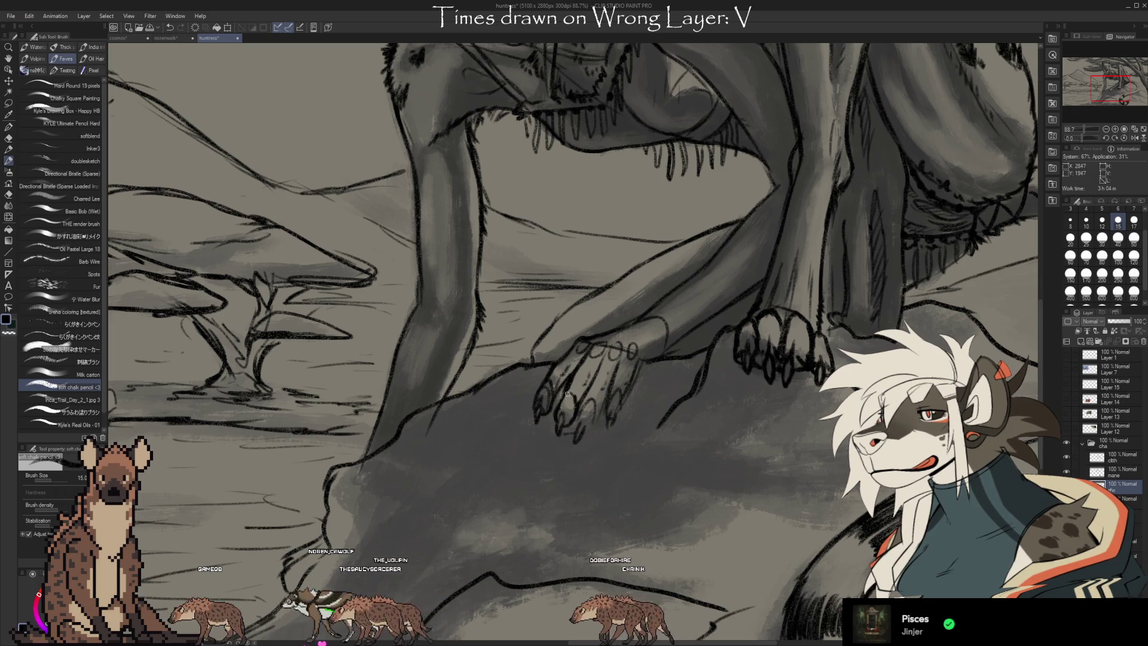
key("e")
key("b")
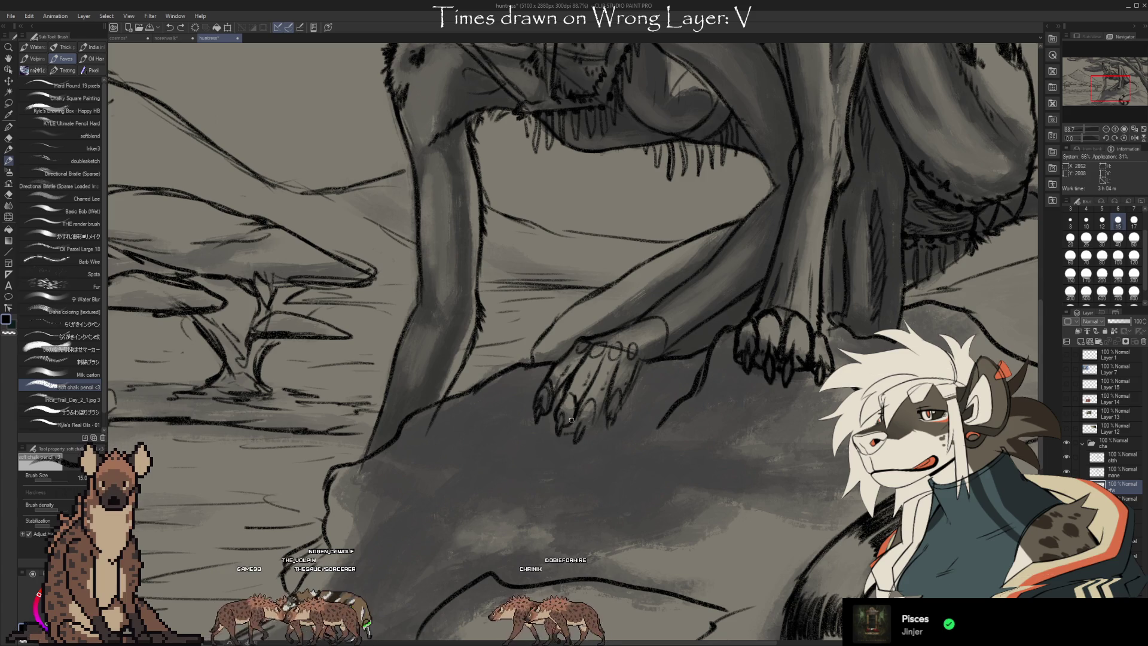
key("e")
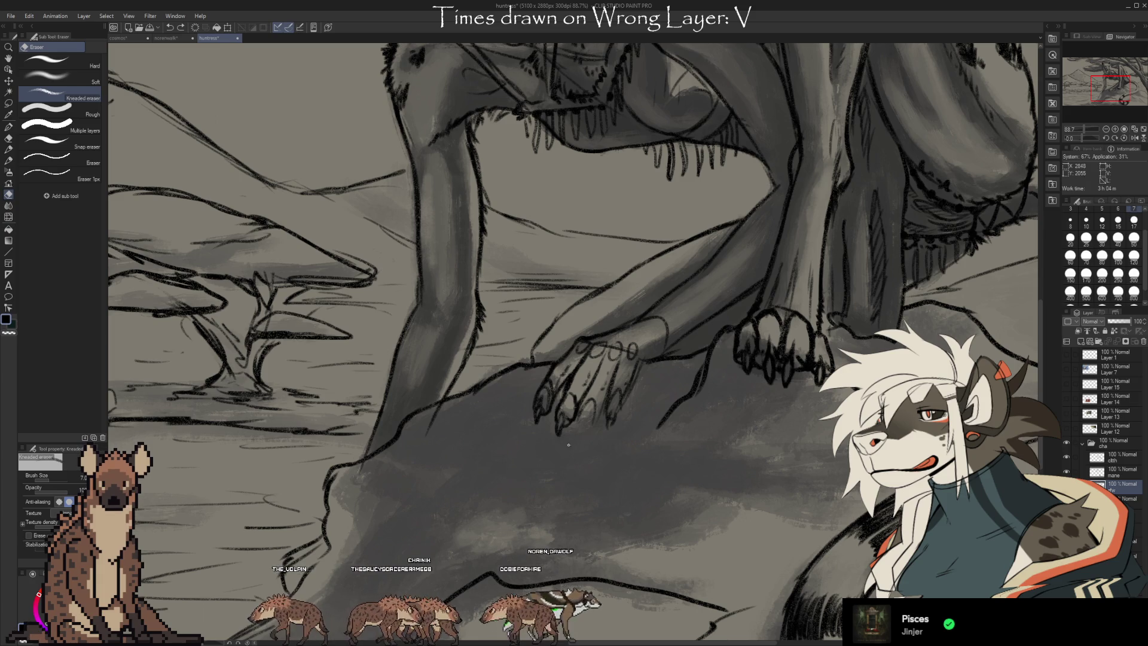
key("b")
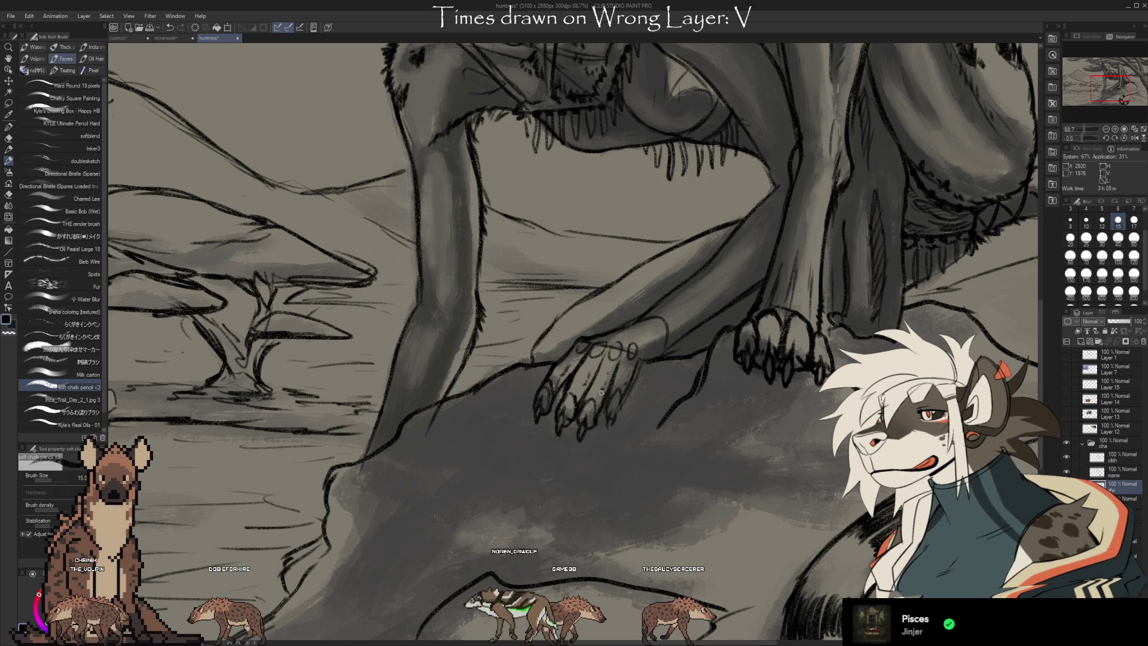
key("e")
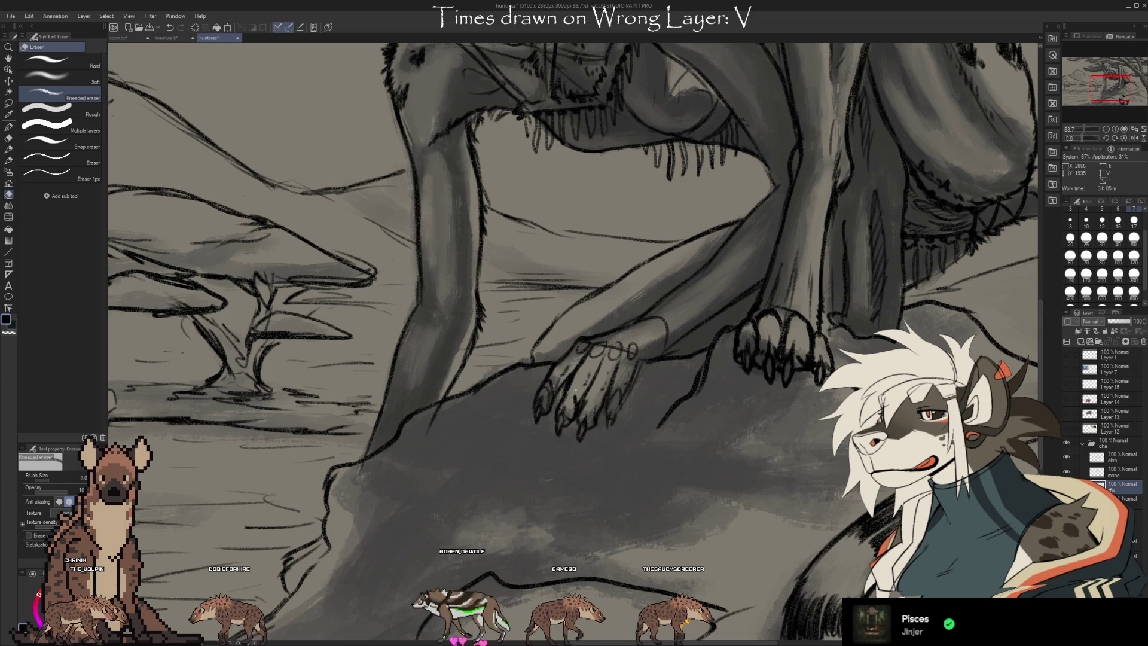
key("b")
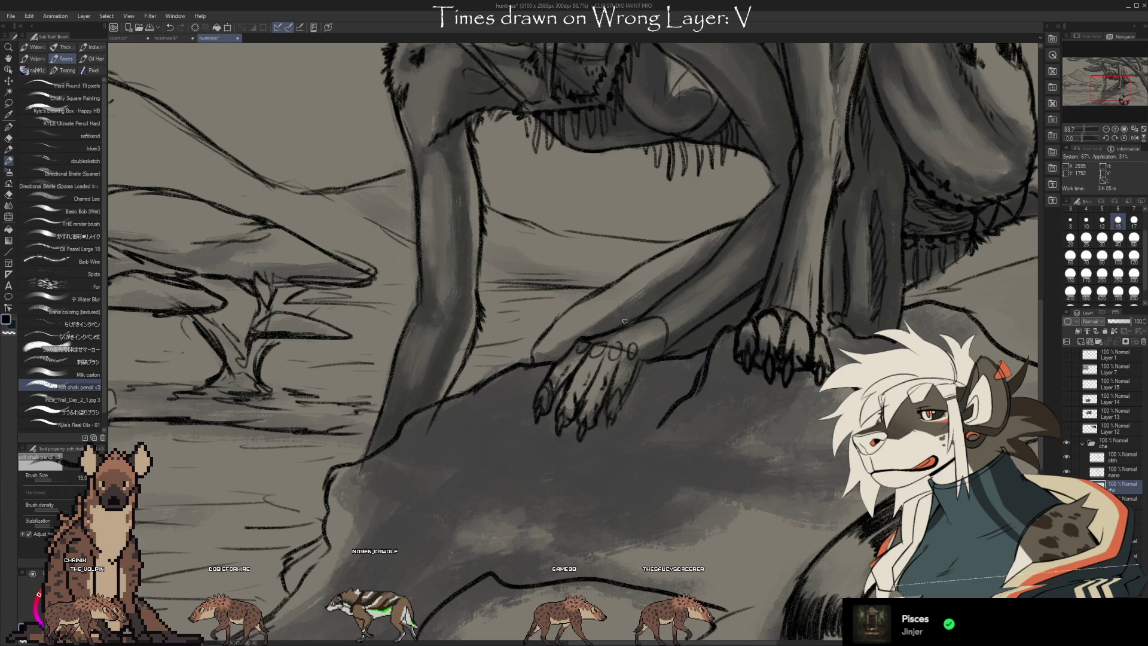
key("e")
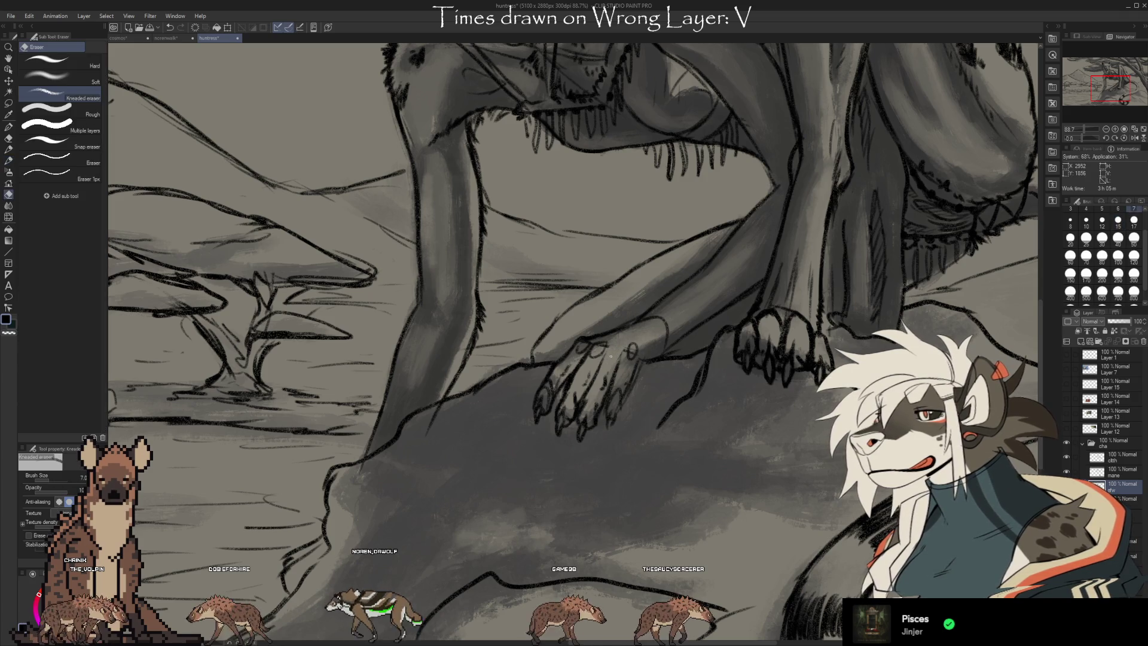
key("b")
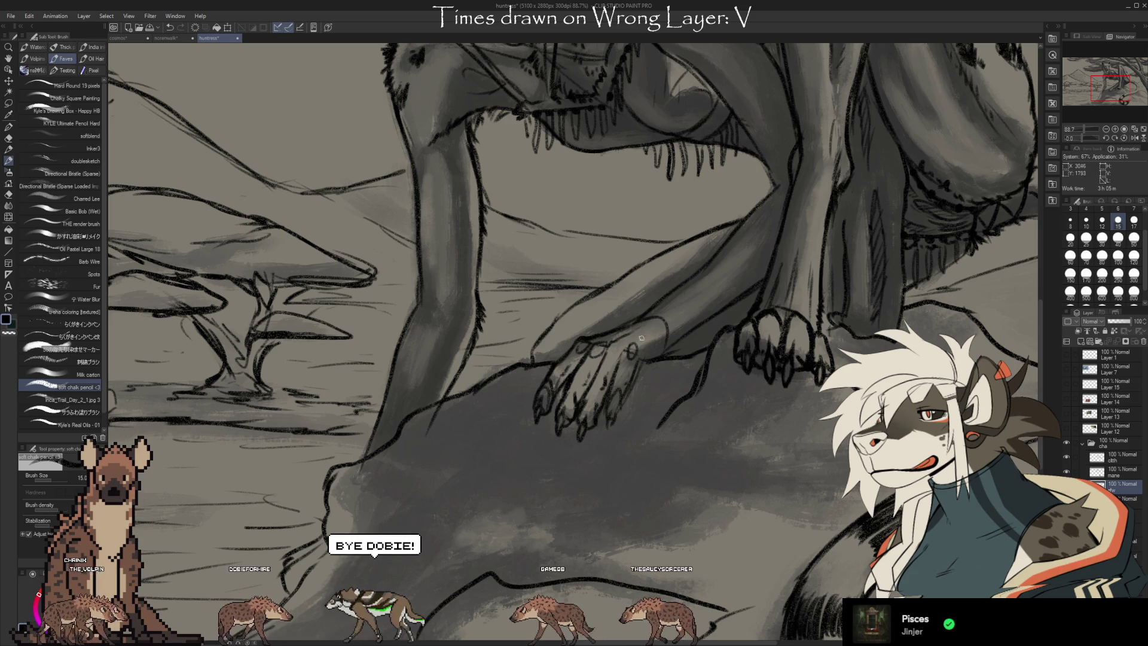
key("e")
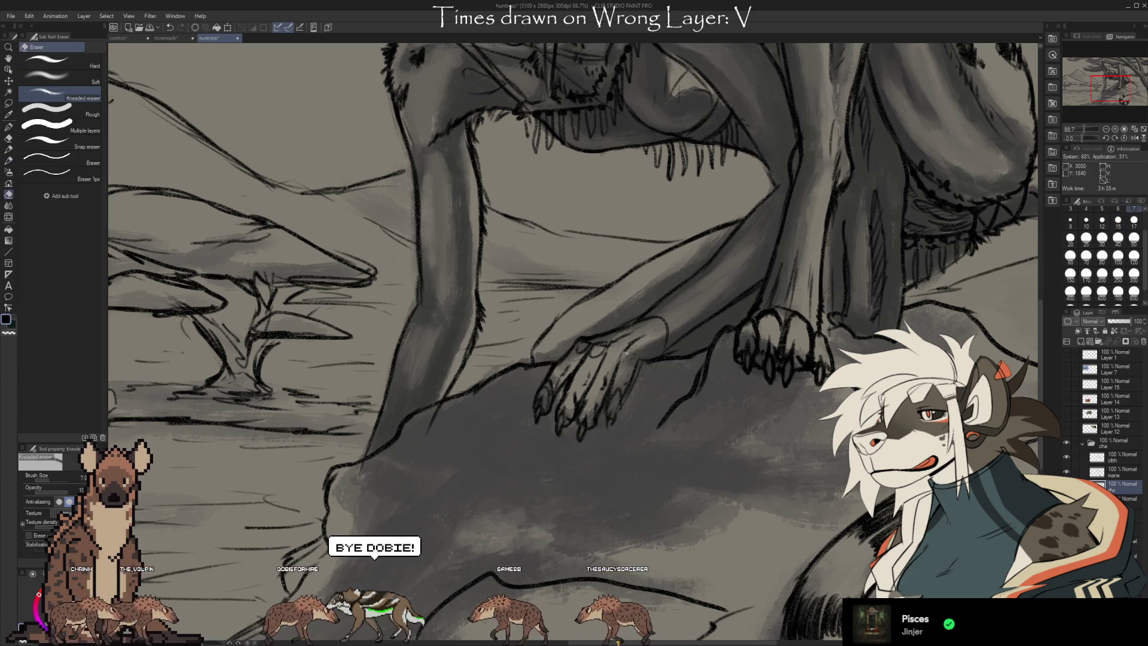
key("b")
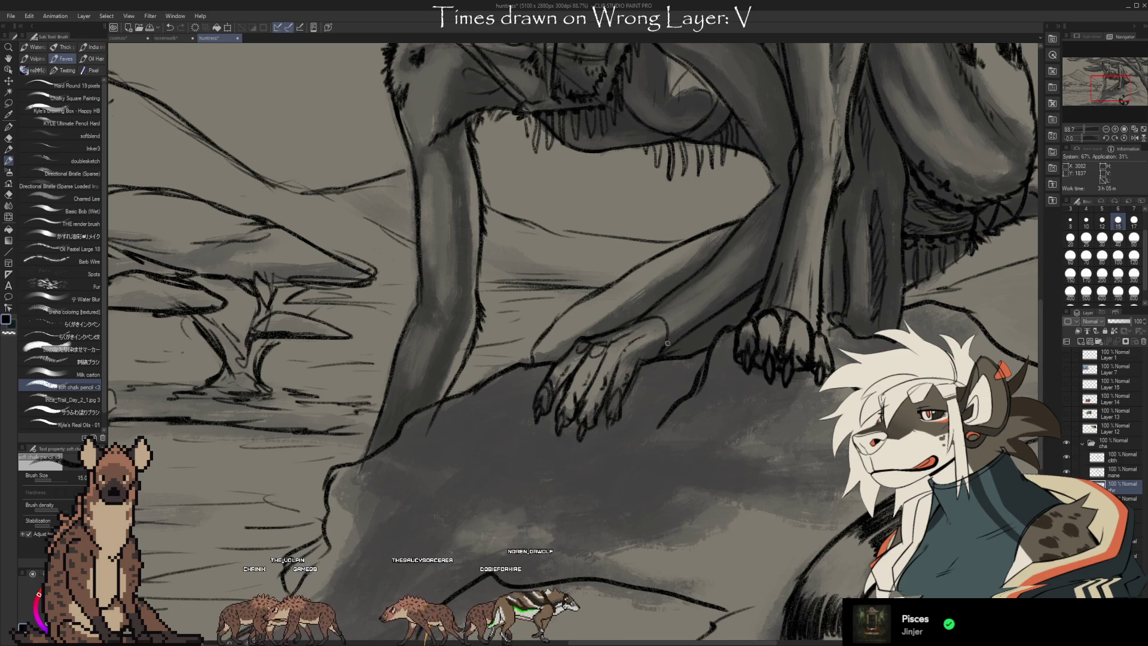
key("alt+bracketright")
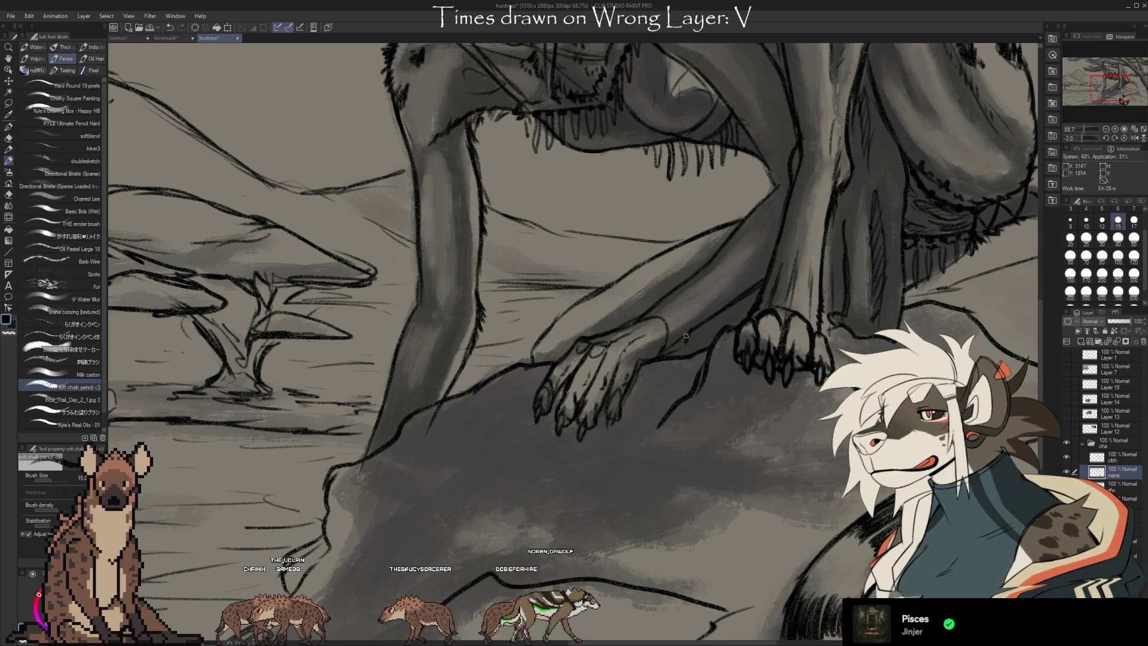
left_click(1125, 492)
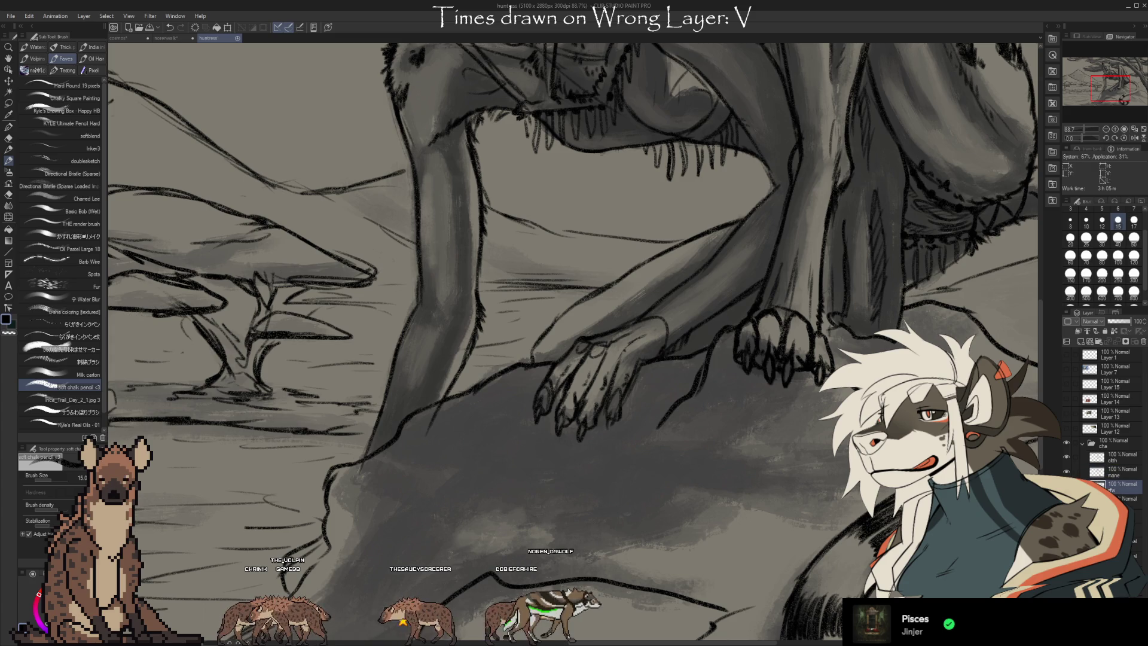
Redraw the paw's toes and claws, erasing stray lines between chalk pencil strokes.
key("e")
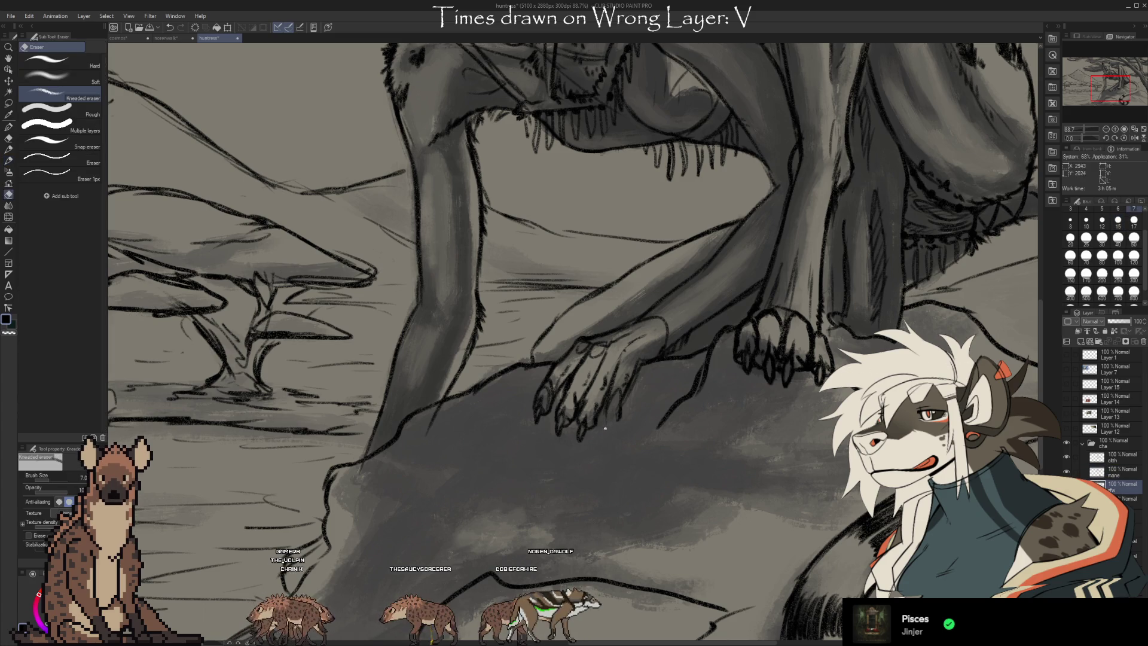
key("b")
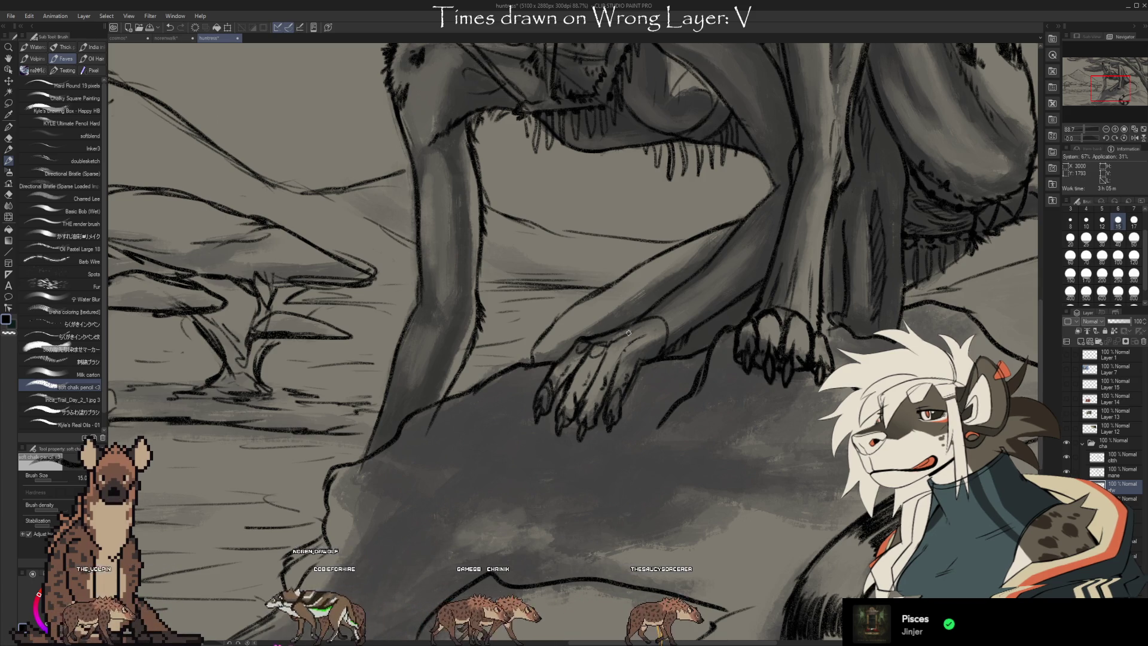
key("e")
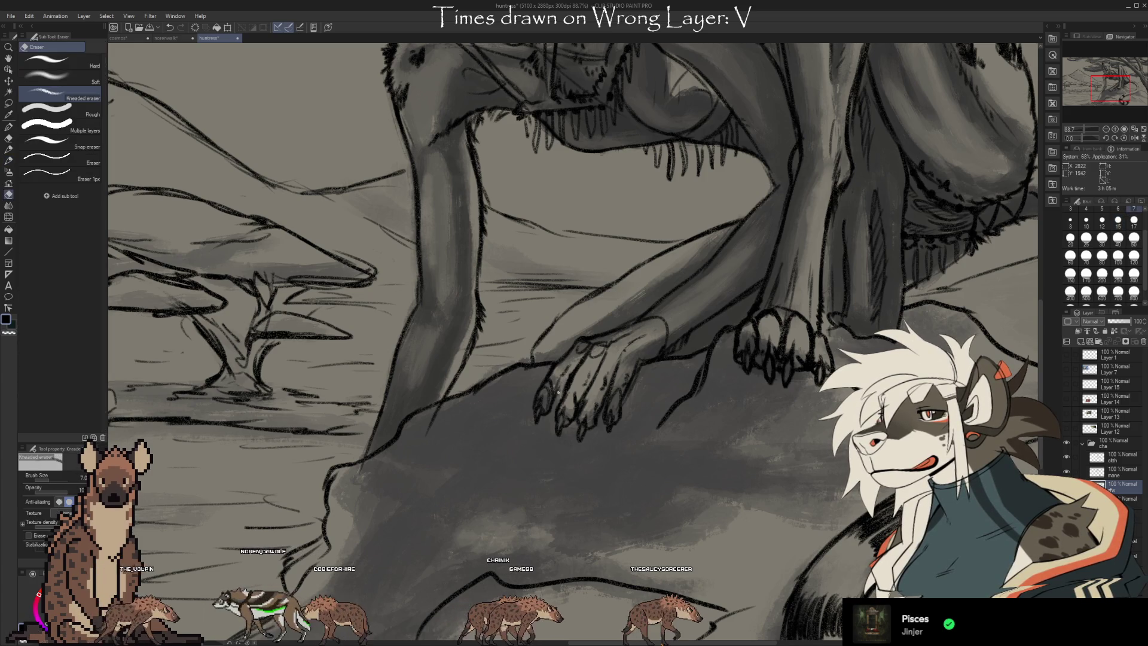
key("b")
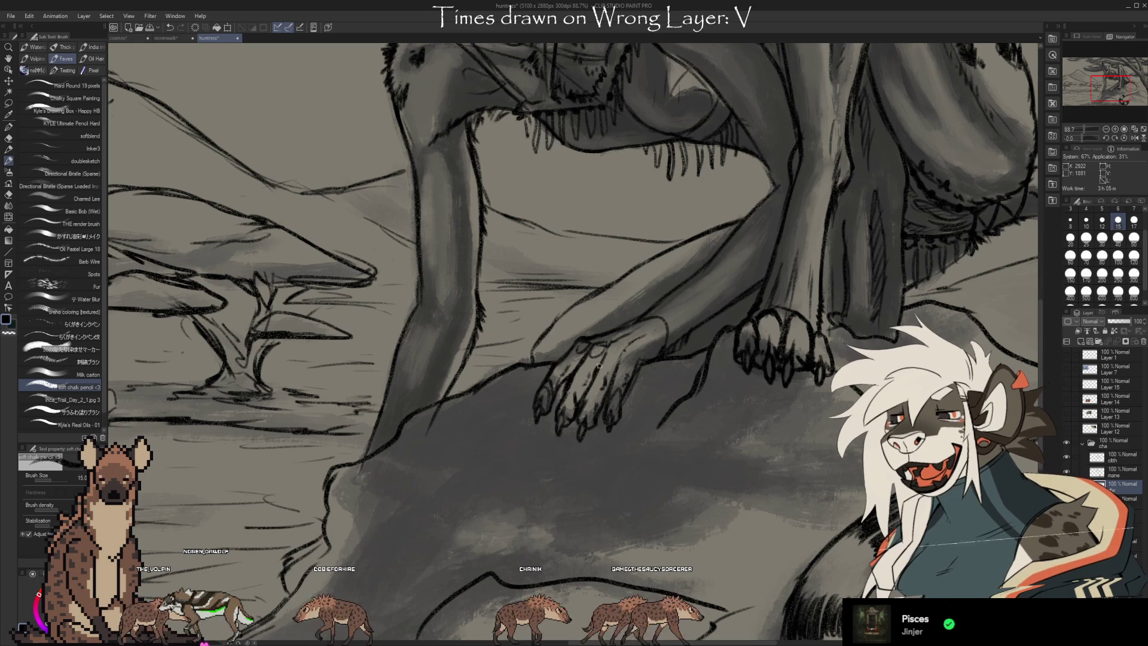
key("e")
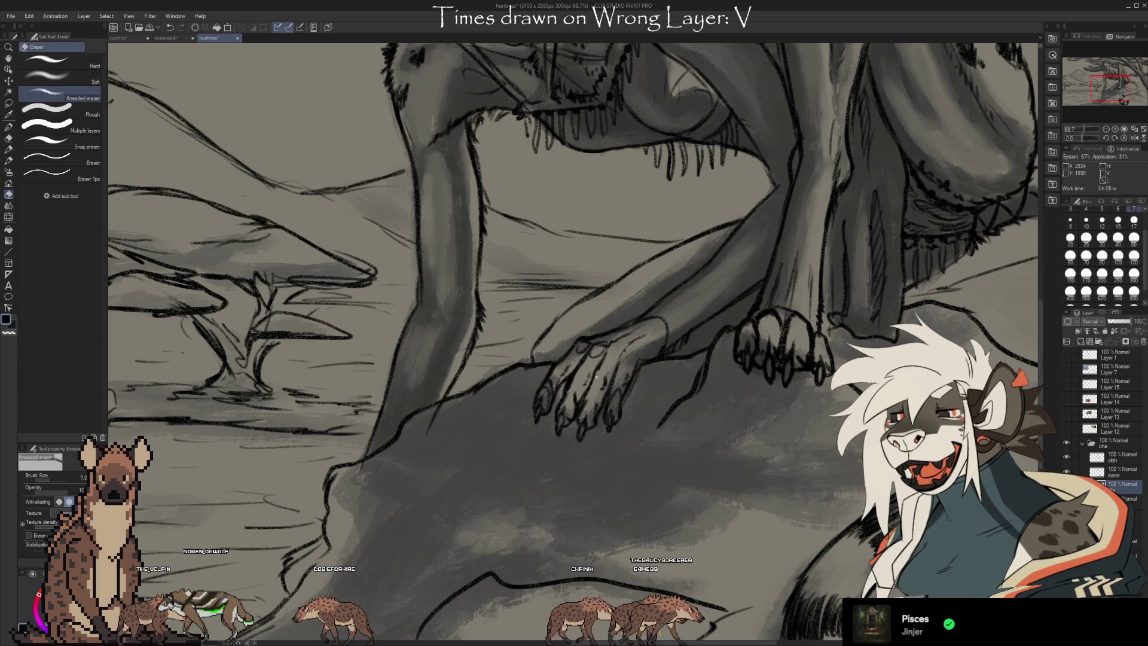
key("b")
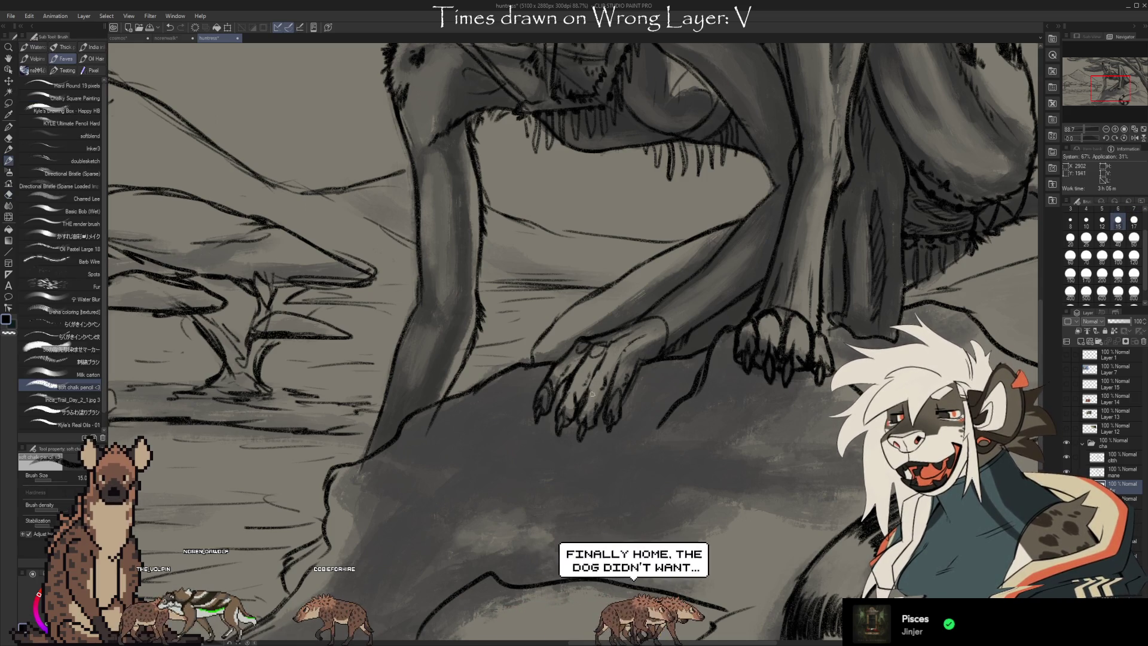
key("e")
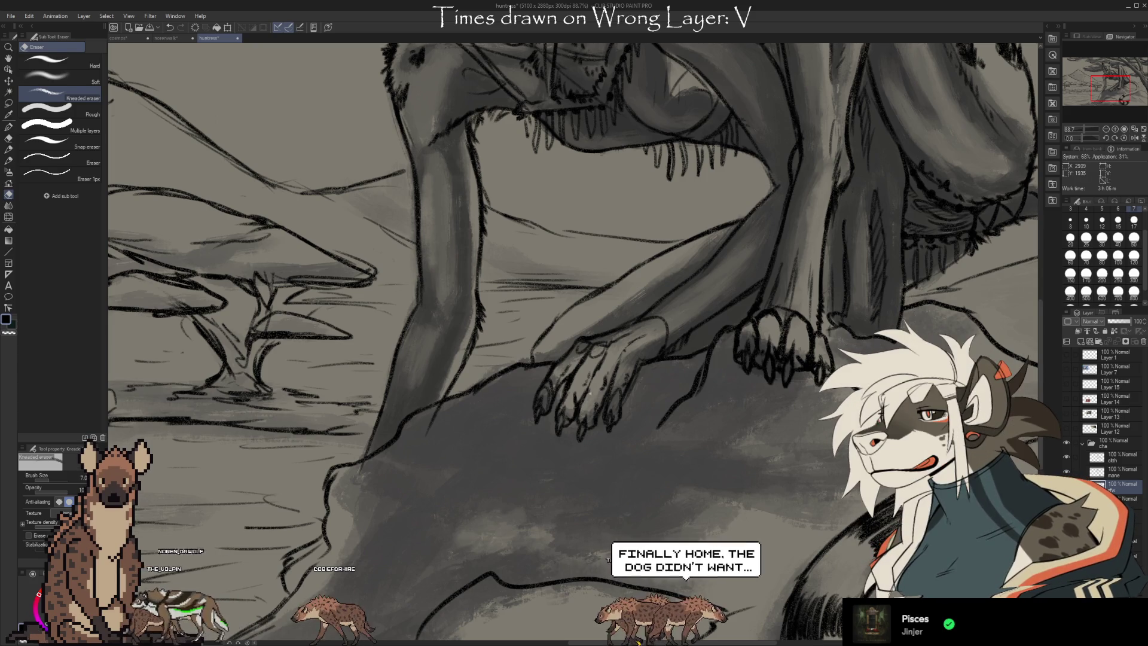
key("b")
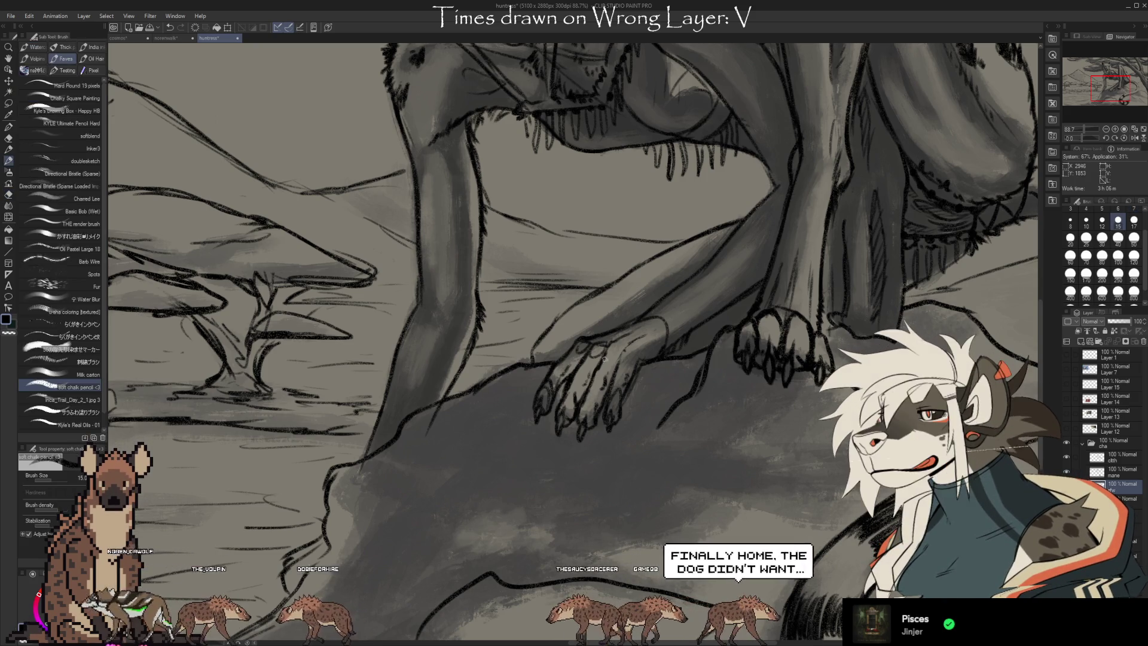
key("e")
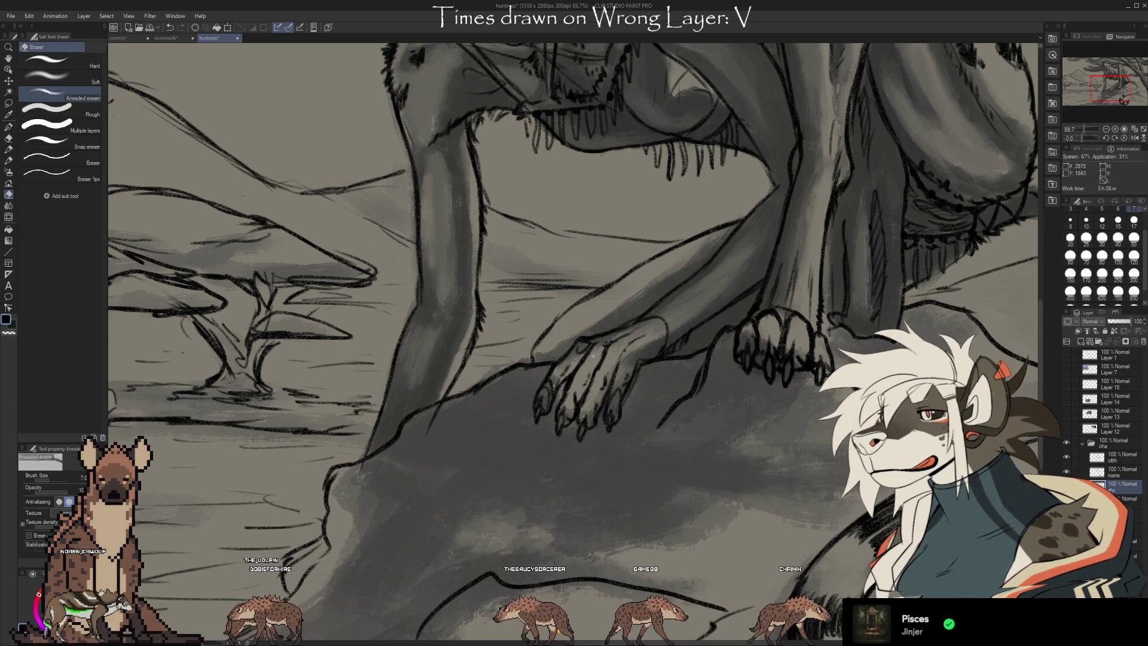
key("b")
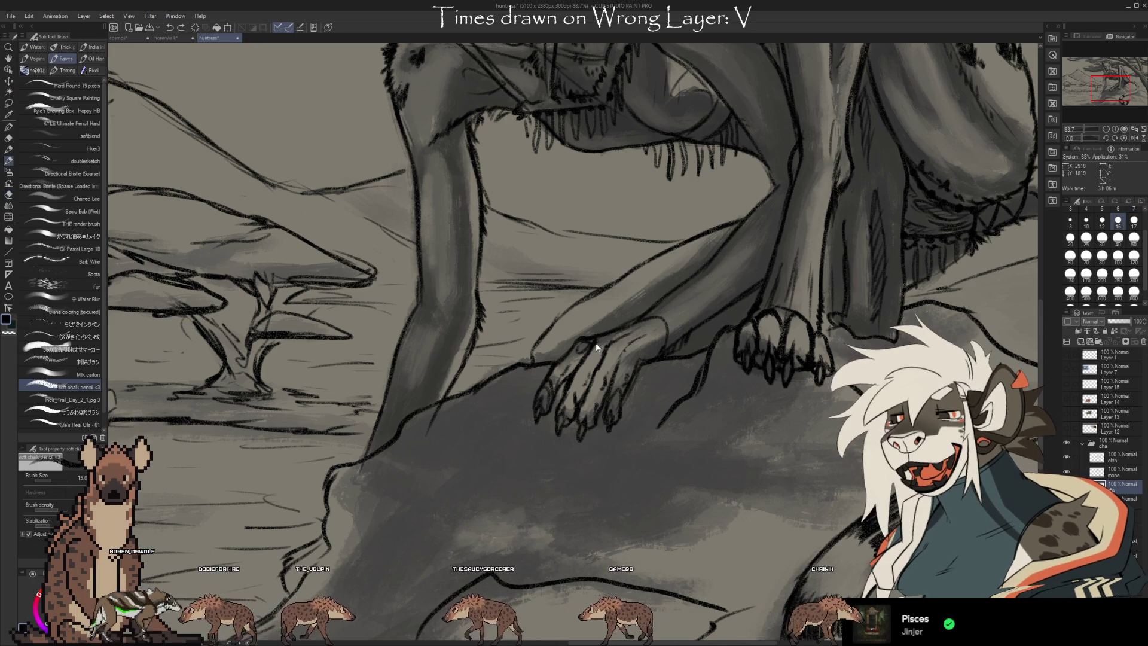
key("e")
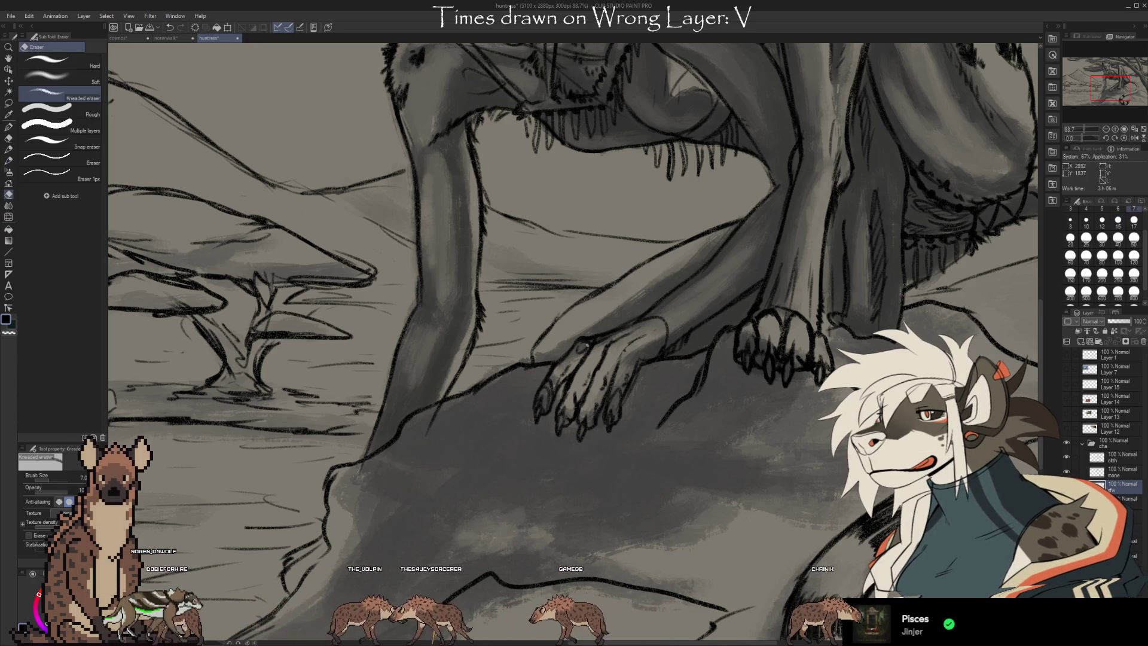
key("b")
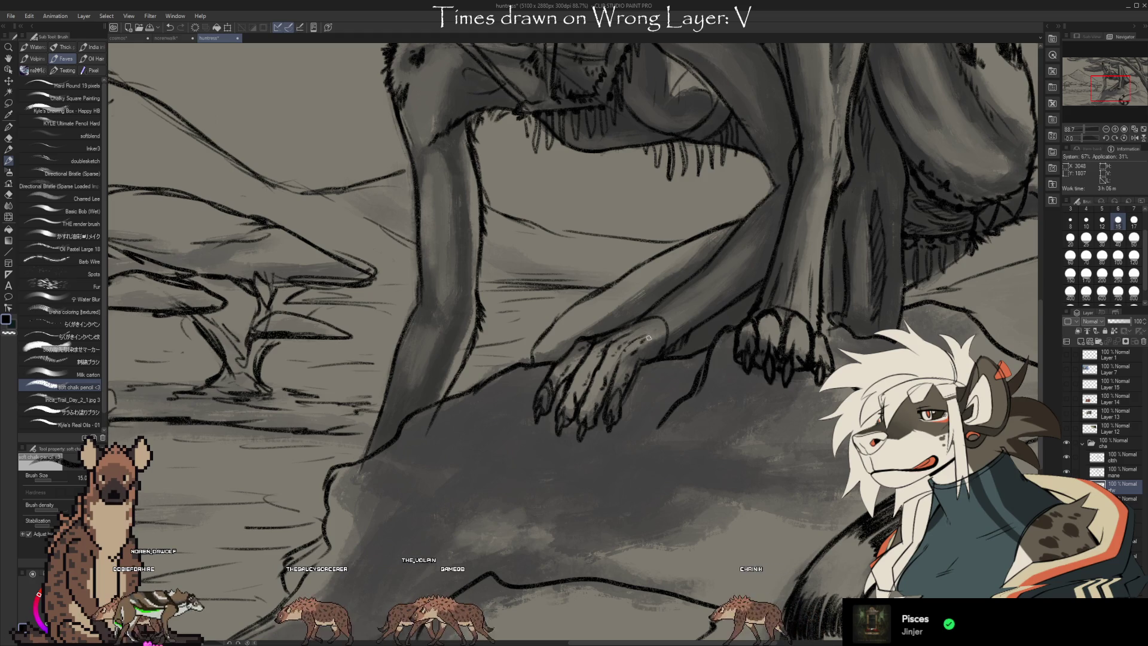
key("e")
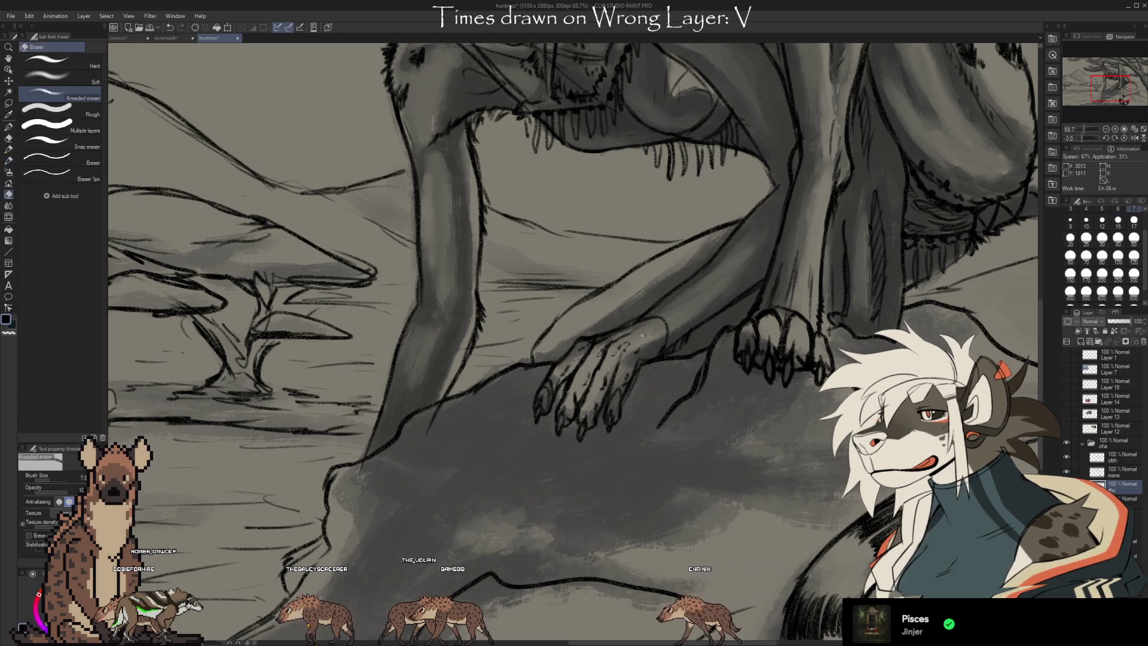
key("b")
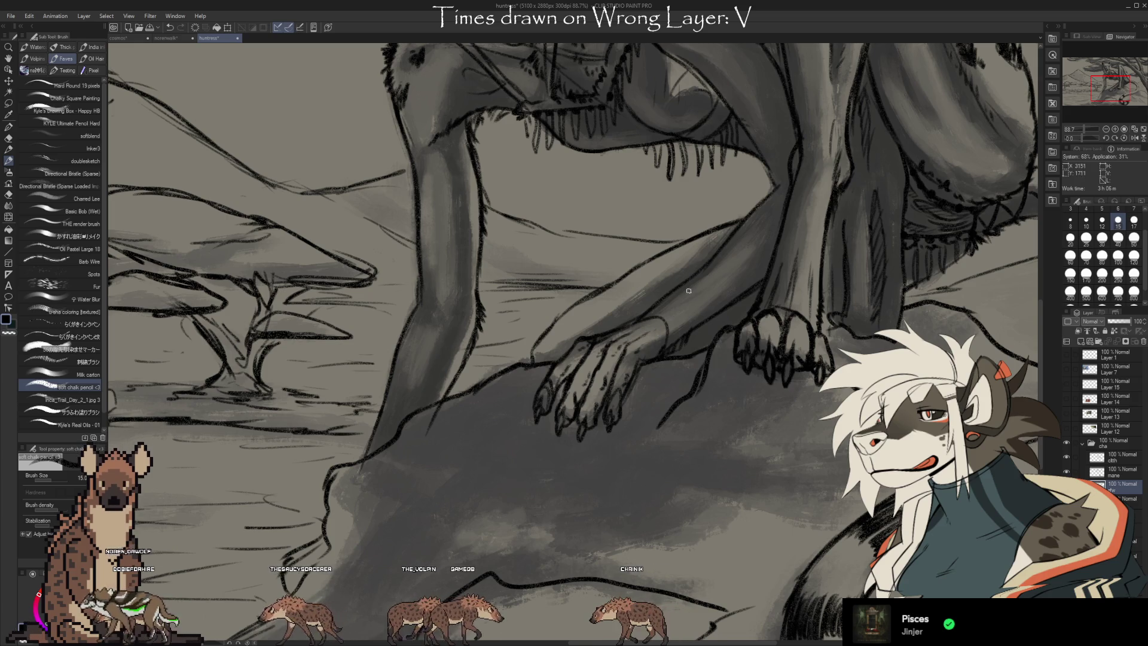
key("e")
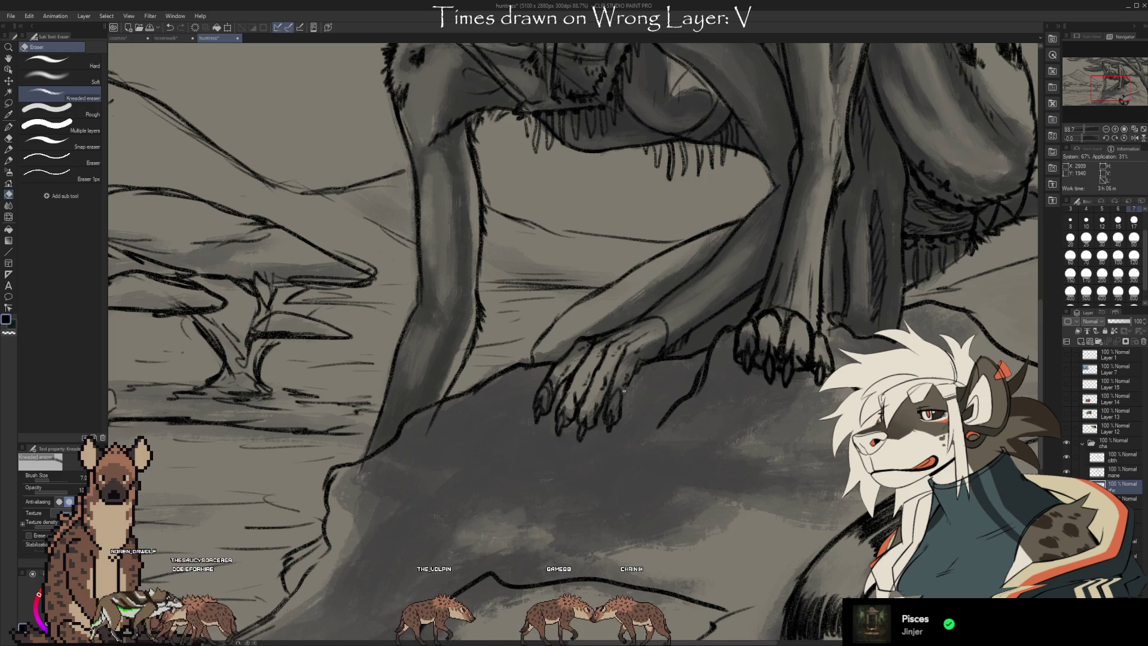
key("b")
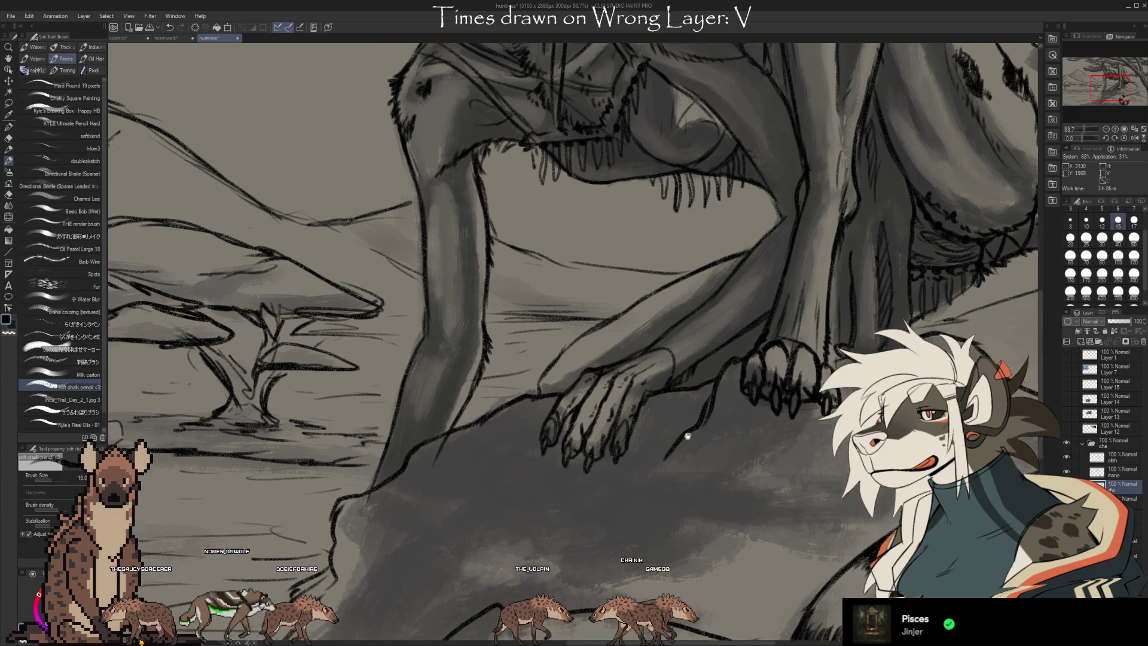
Lasso the paw and rotate it slightly clockwise.
scroll(698, 389, "down", 4)
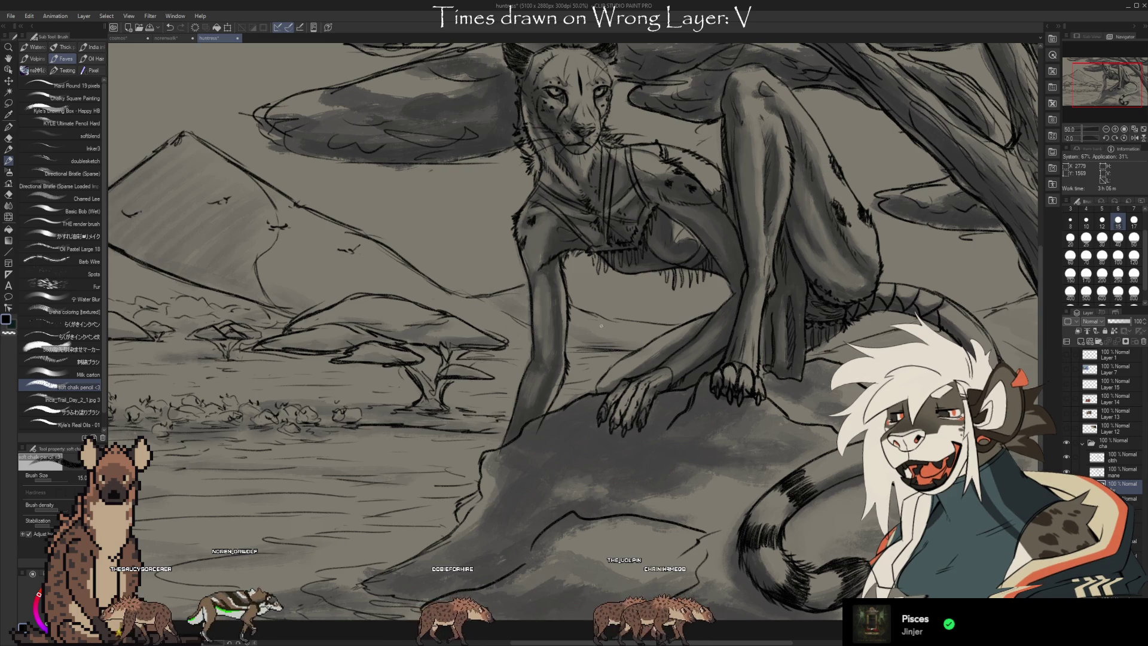
key("m")
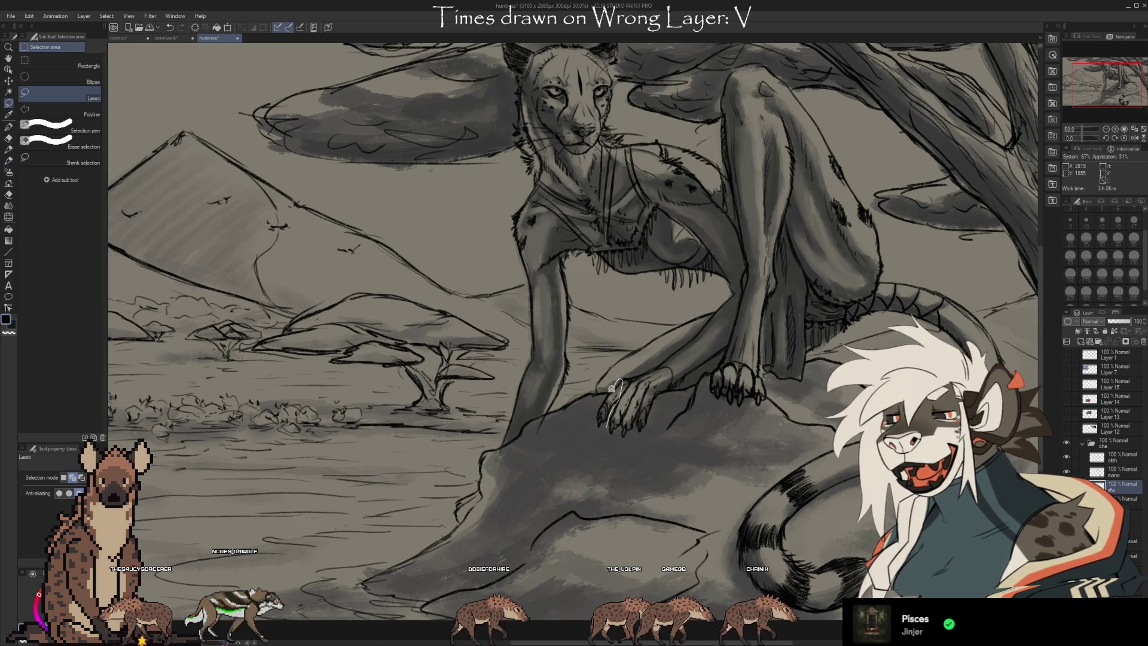
left_click_drag(608, 427, 609, 426)
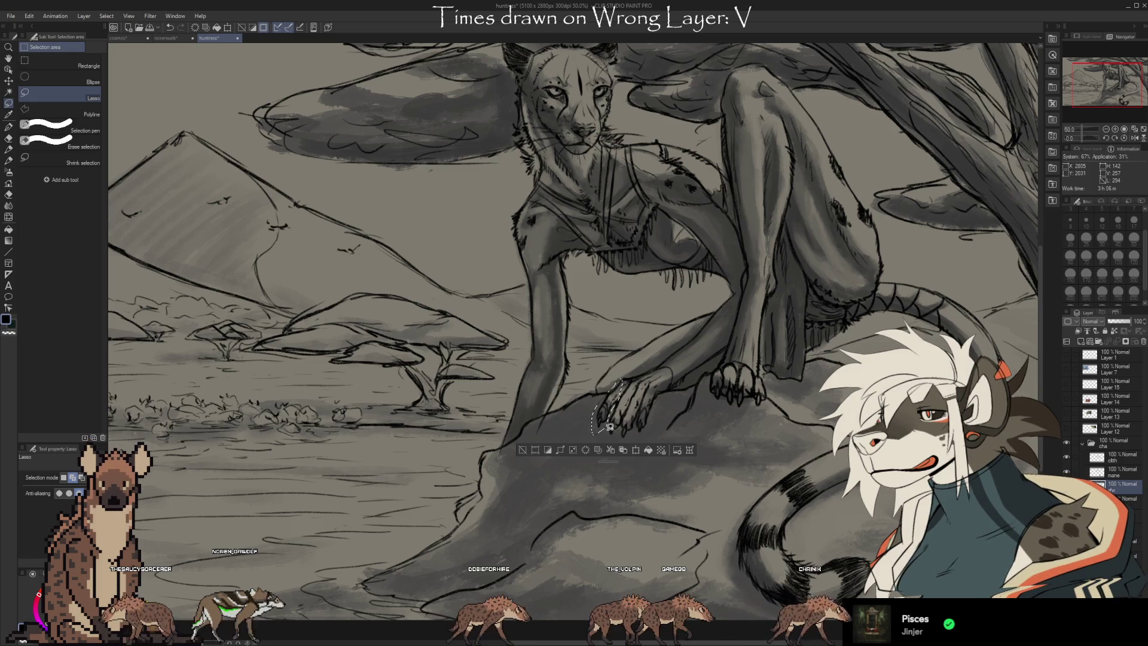
key("ctrl+t")
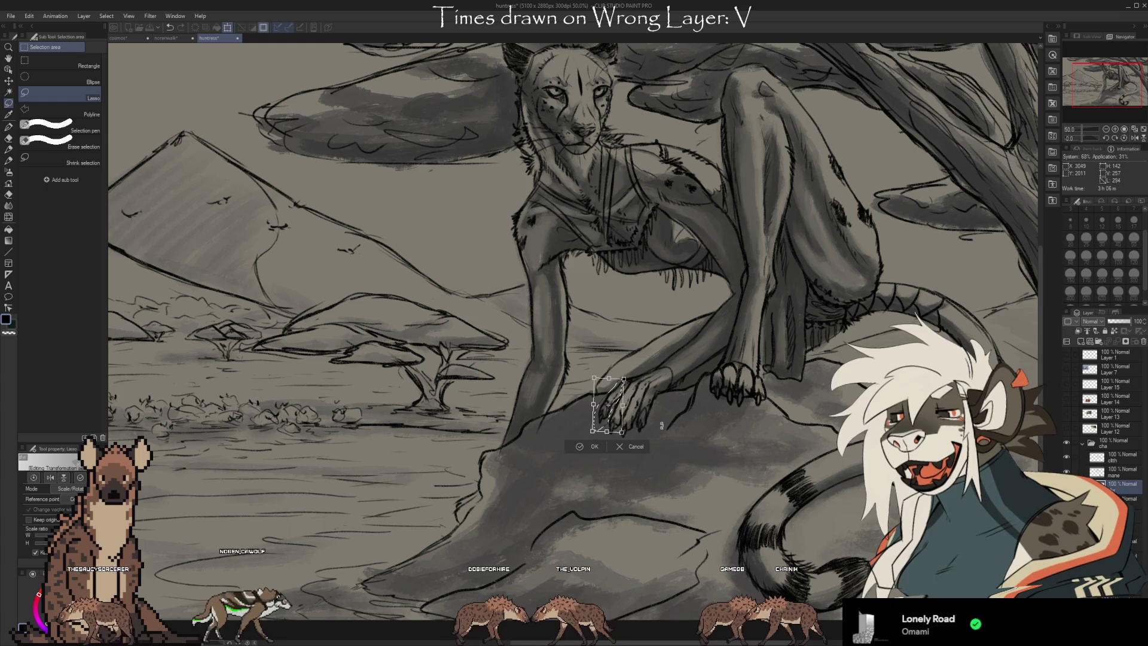
scroll(626, 420, "up", 3)
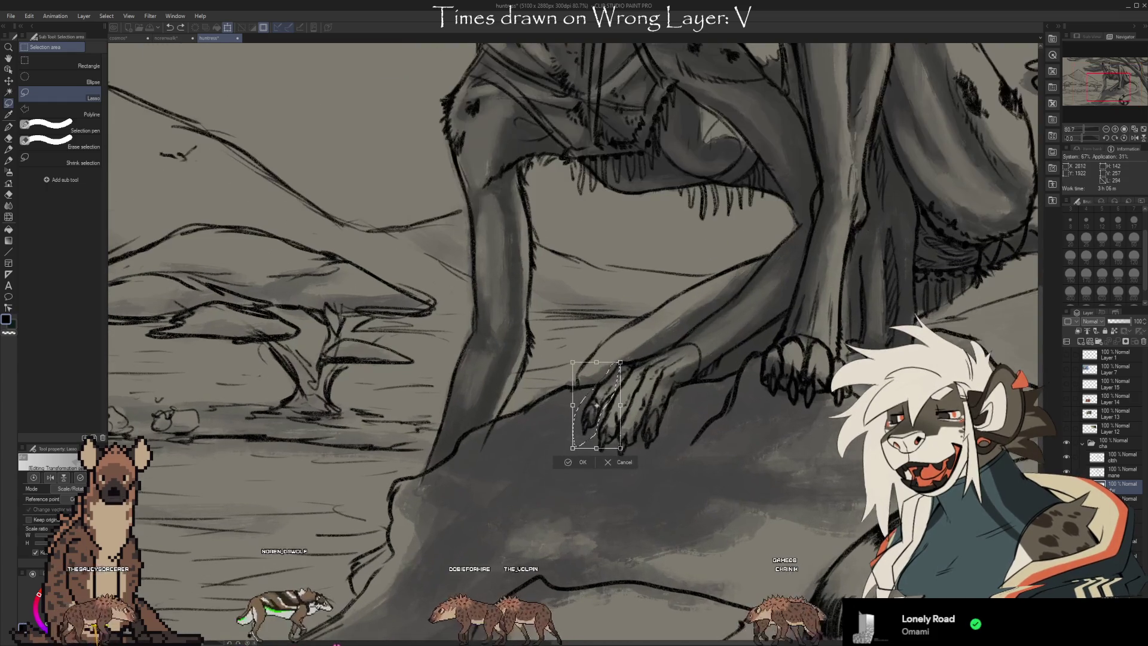
left_click_drag(634, 363, 639, 368)
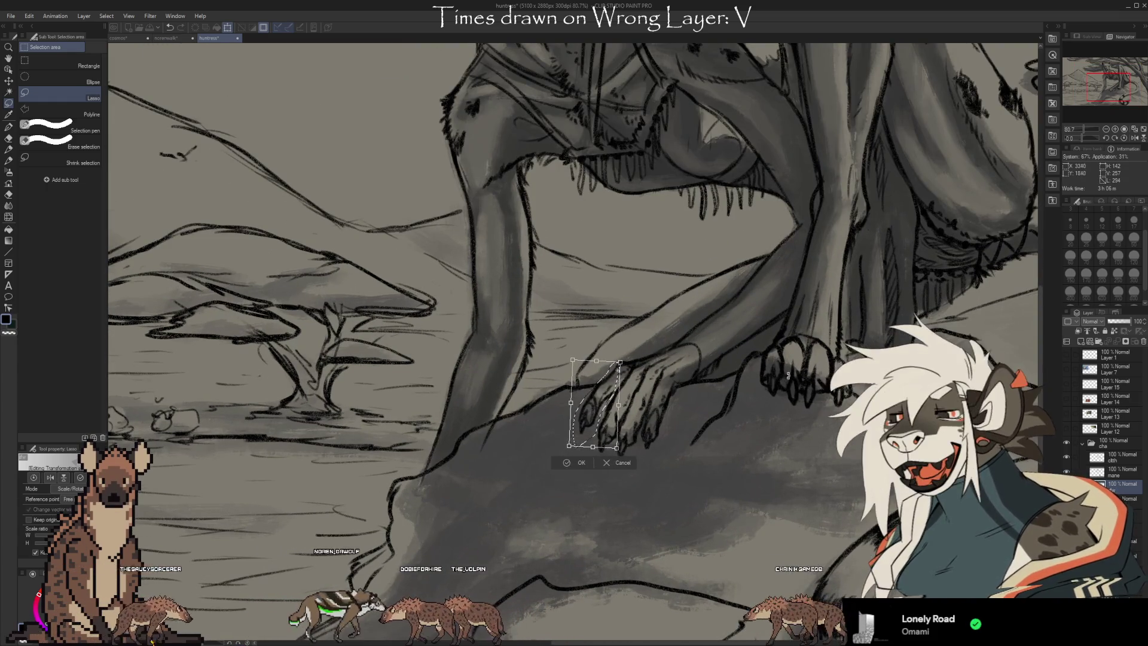
key("Return")
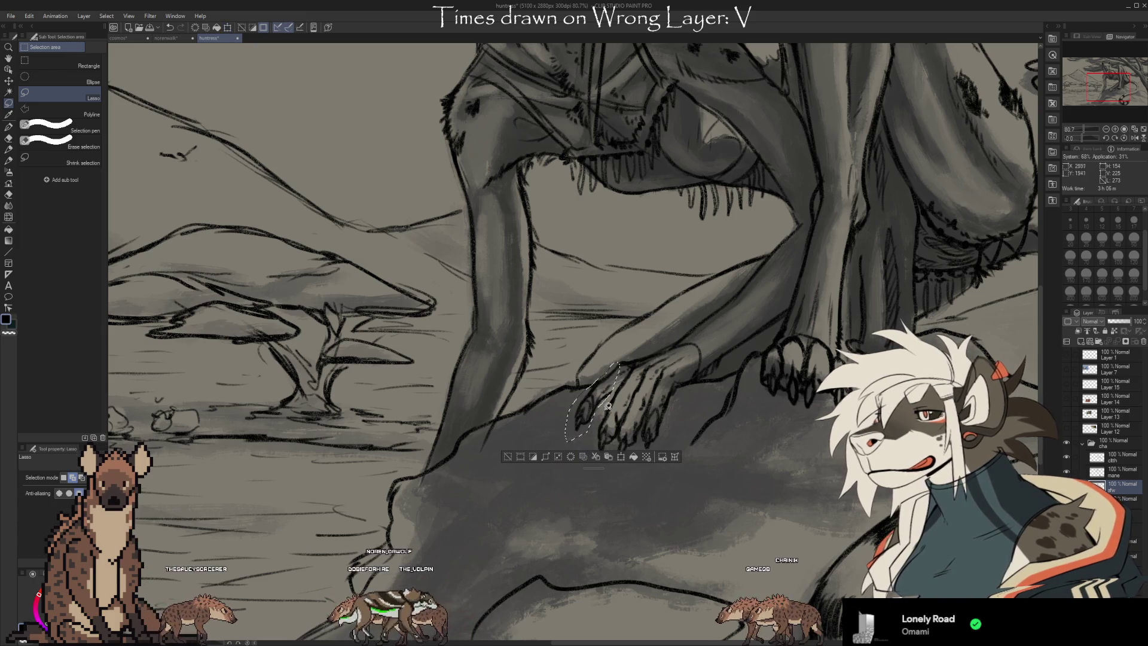
Try tilting one toe more upright, then cancel and drop the selection.
mouse_move(645, 418)
left_mouse_down()
mouse_move(656, 377)
mouse_move(676, 382)
left_mouse_up()
left_click(642, 425)
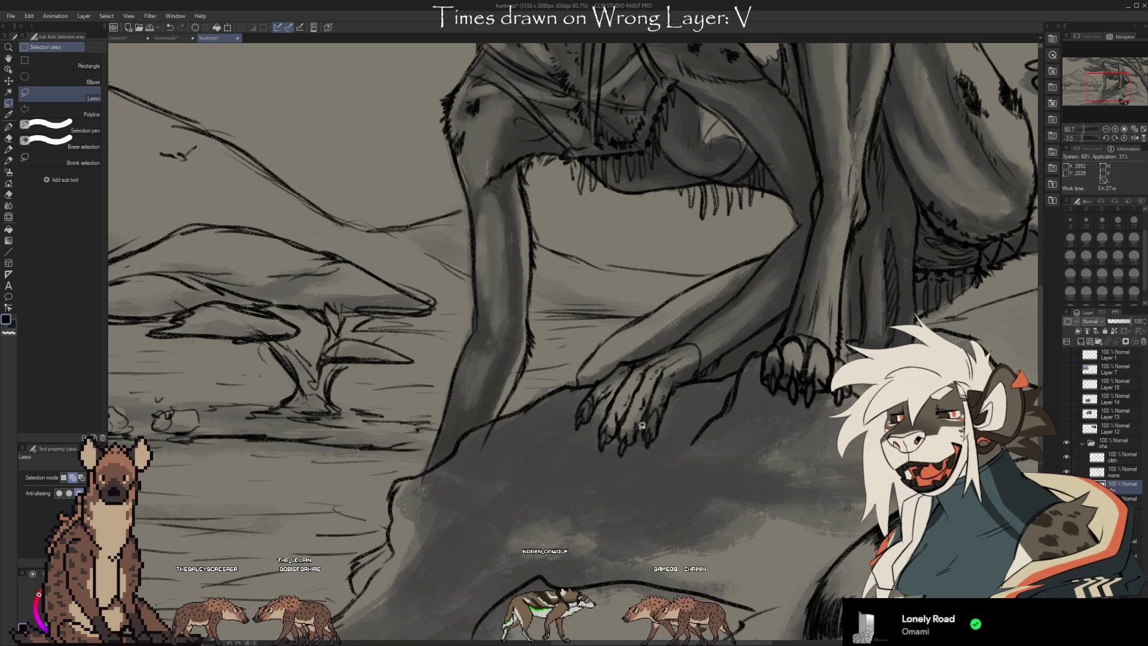
mouse_move(645, 419)
left_mouse_down()
mouse_move(662, 372)
mouse_move(678, 384)
mouse_move(651, 452)
left_mouse_up()
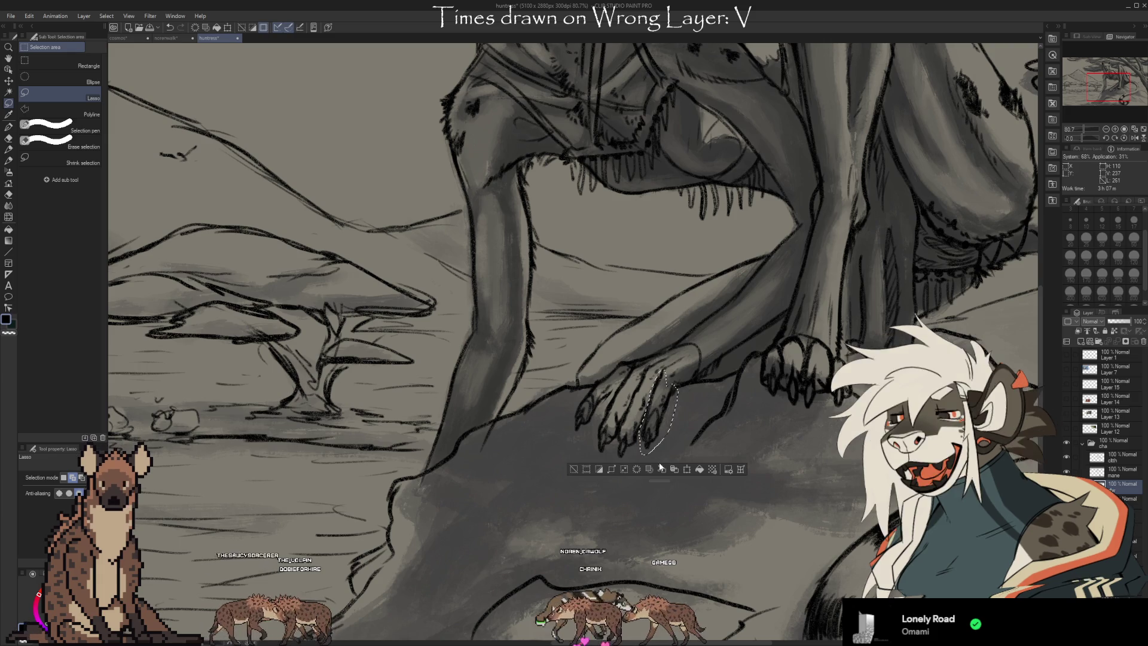
left_click(660, 469)
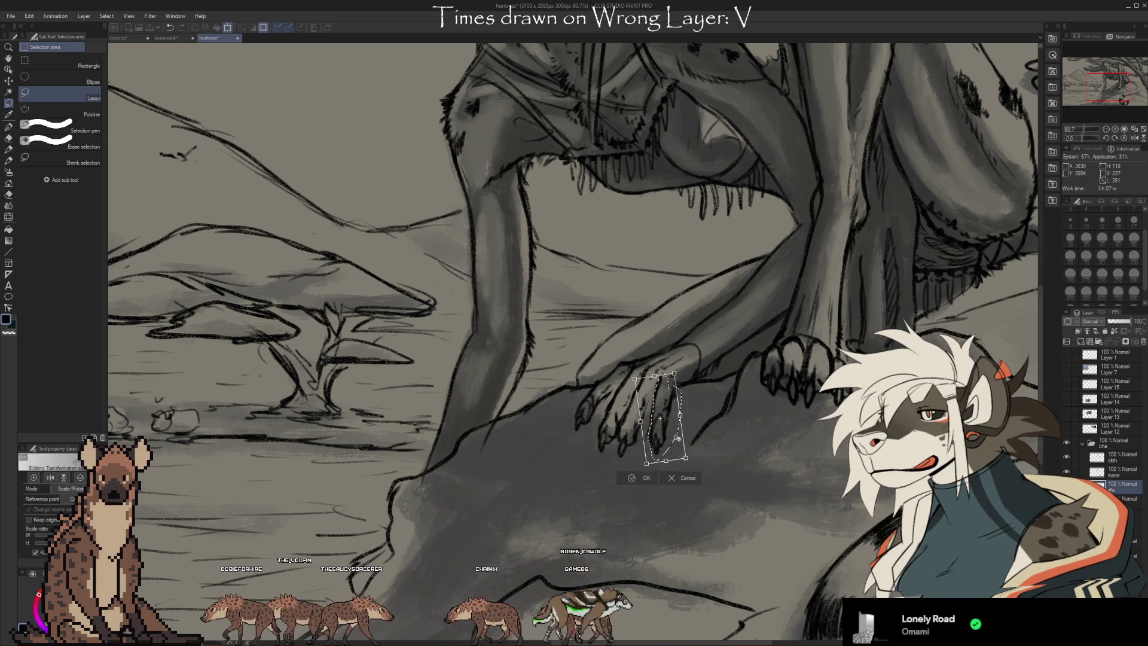
left_click_drag(697, 415, 674, 431)
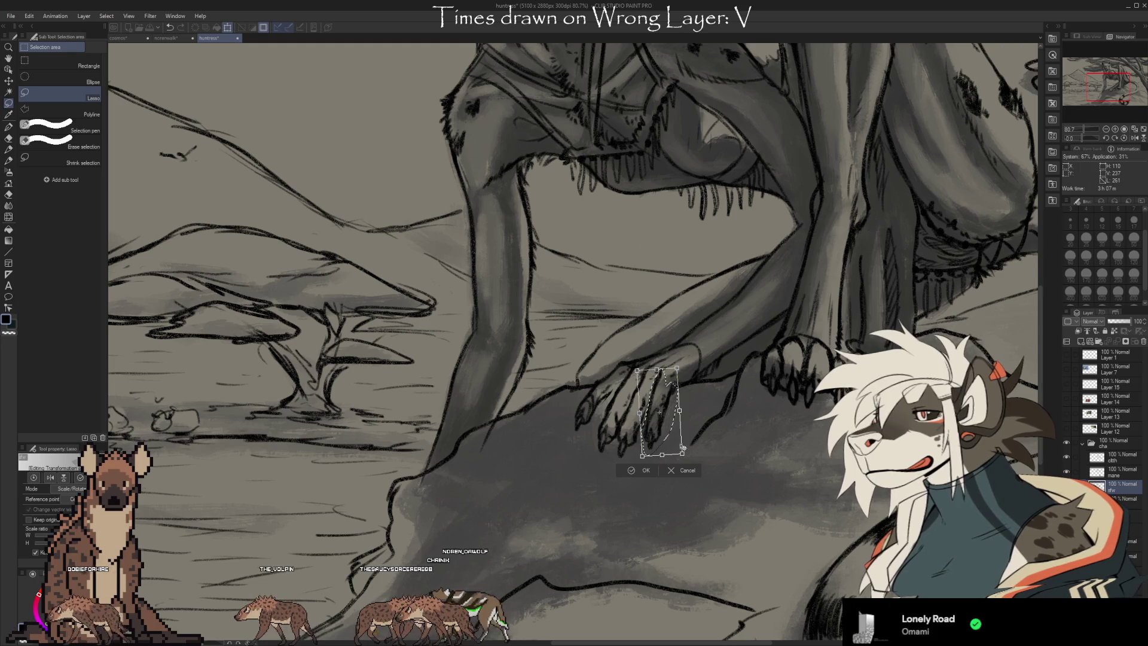
left_click(680, 470)
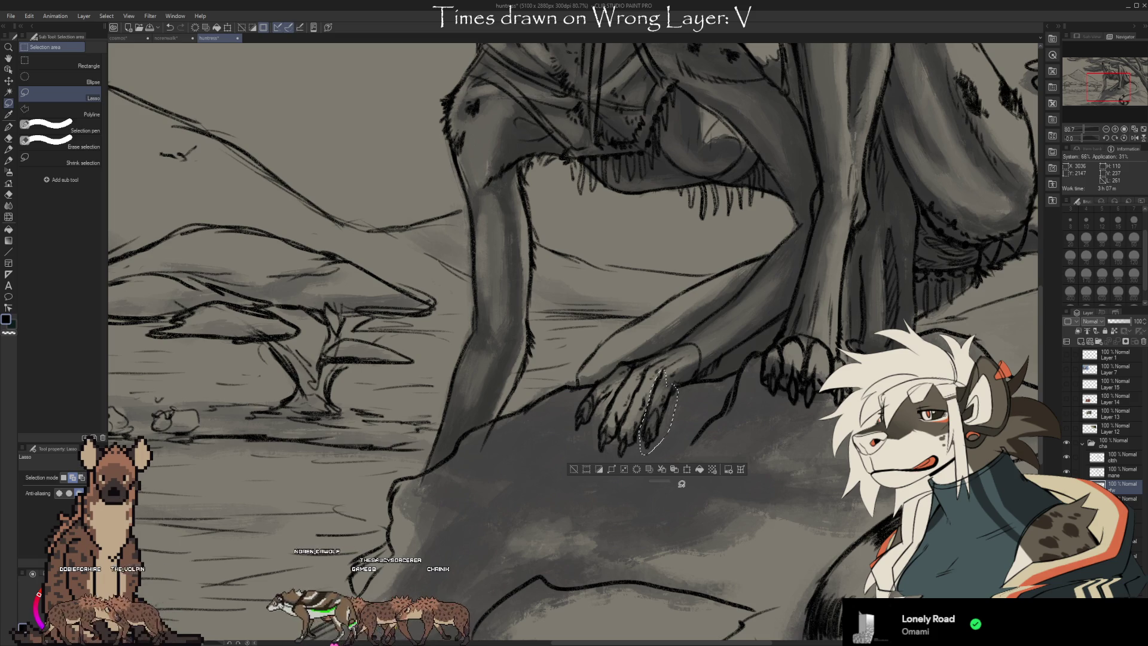
left_click(575, 469)
Reselect the whole paw, rotate it slightly counter-clockwise, nudge it up-left and commit.
mouse_move(662, 442)
left_mouse_down()
mouse_move(616, 465)
mouse_move(594, 426)
mouse_move(631, 390)
mouse_move(671, 441)
left_mouse_up()
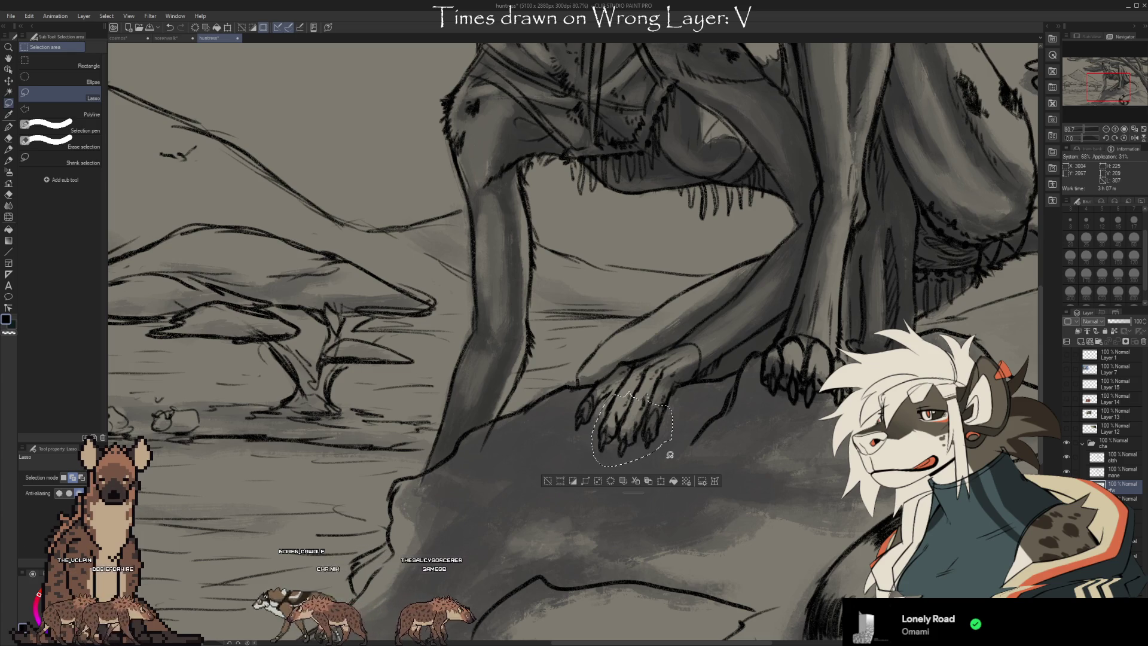
key("ctrl+t")
left_click_drag(735, 463, 742, 449)
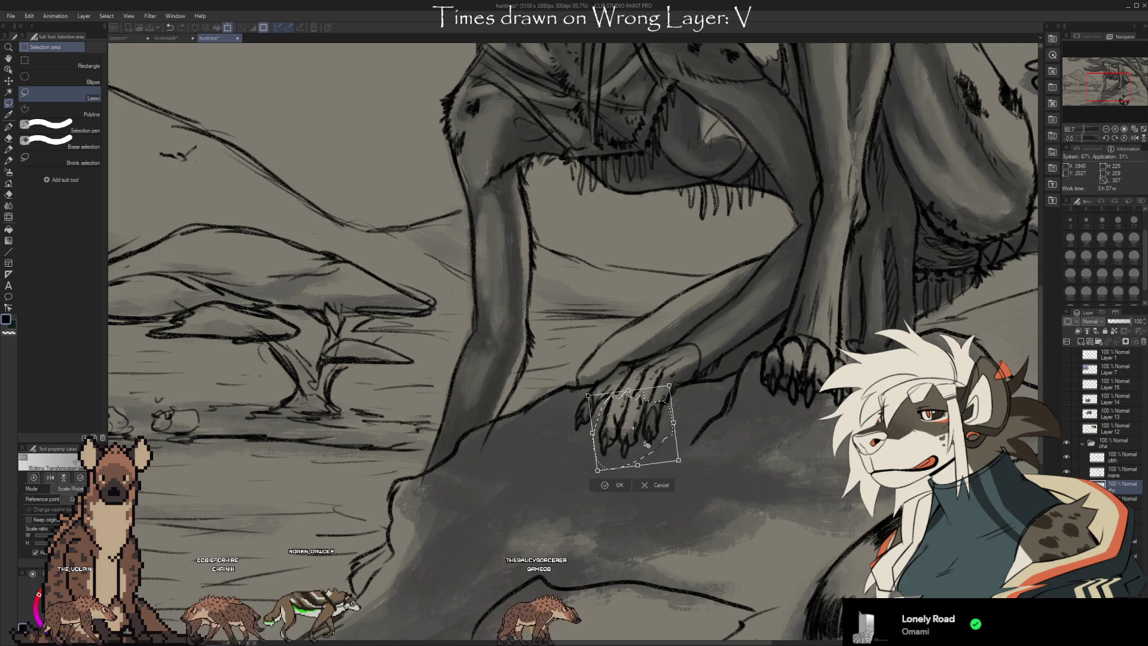
left_click_drag(652, 427, 650, 426)
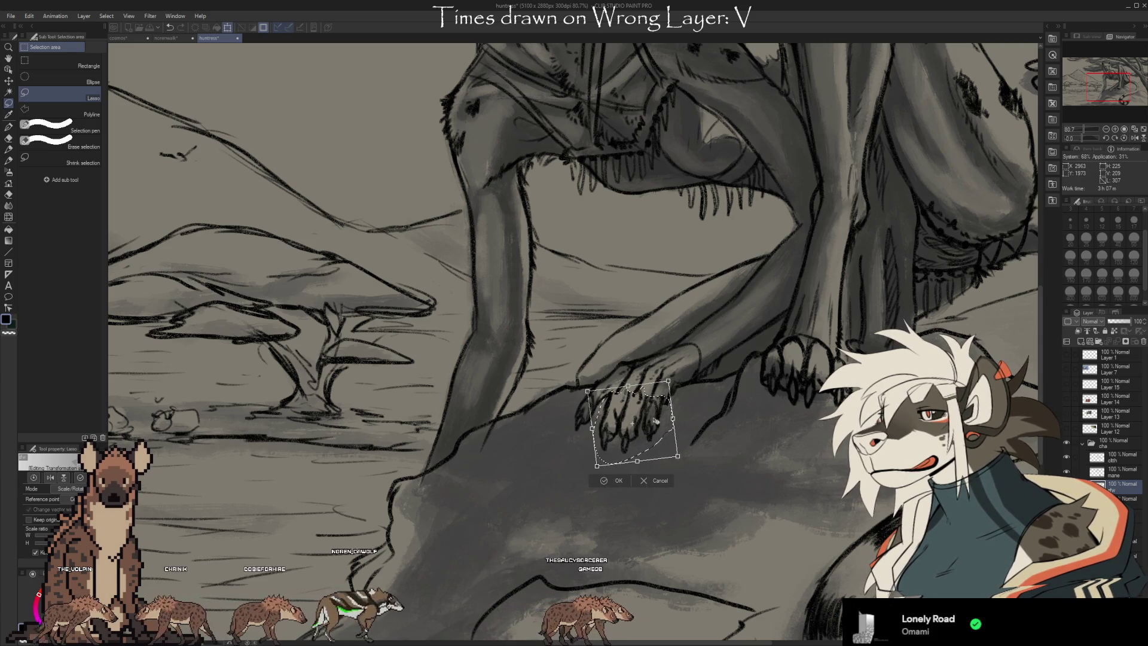
left_click(614, 479)
Clean up the nearer paw's toes and claw tips with the chalk pencil and kneaded eraser.
key("e")
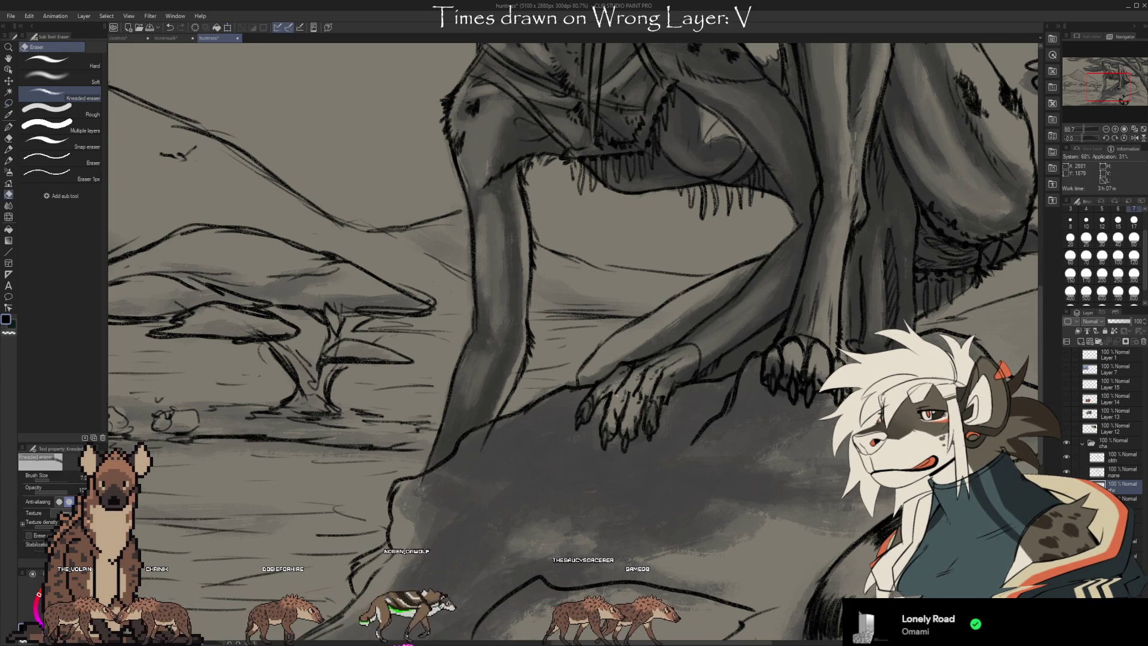
key("b")
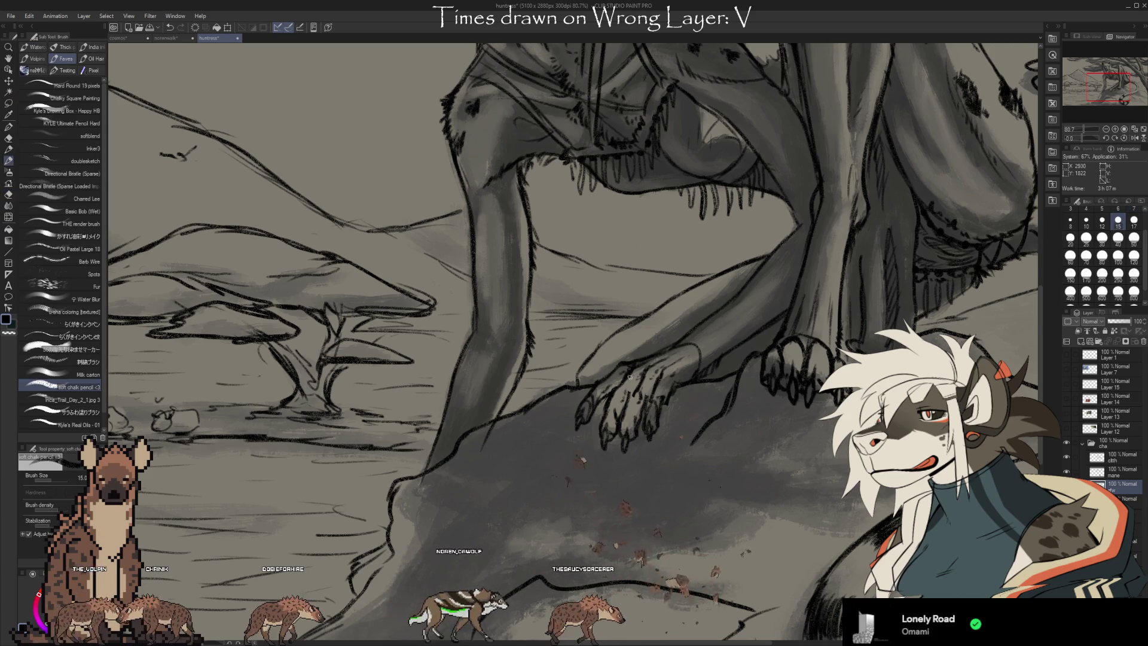
key("e")
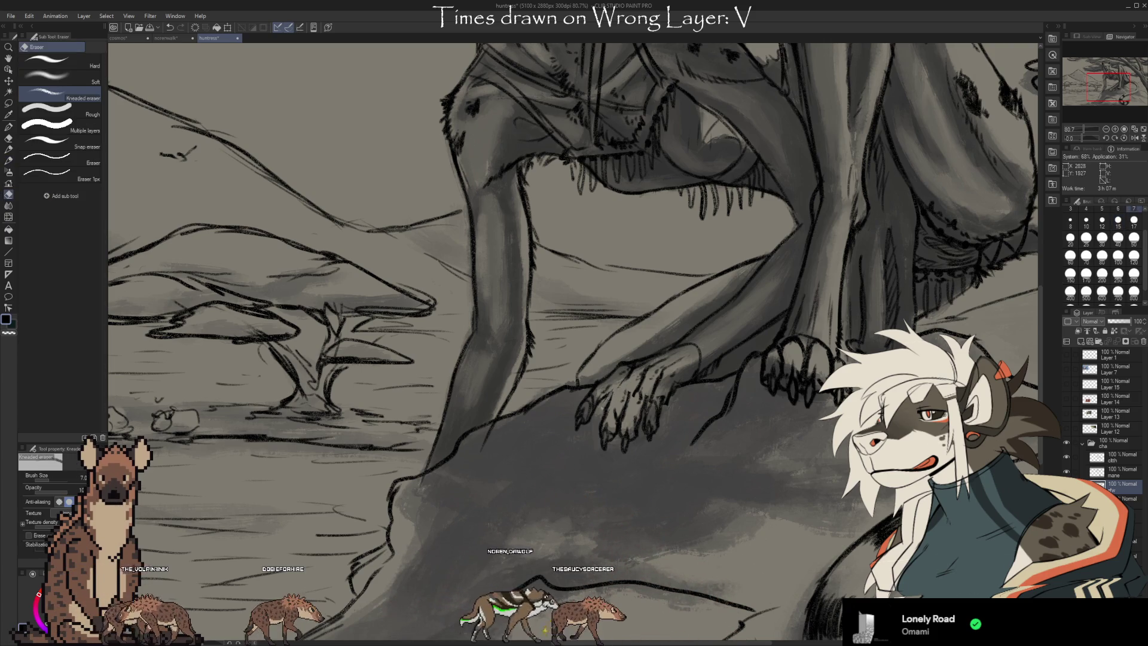
key("b")
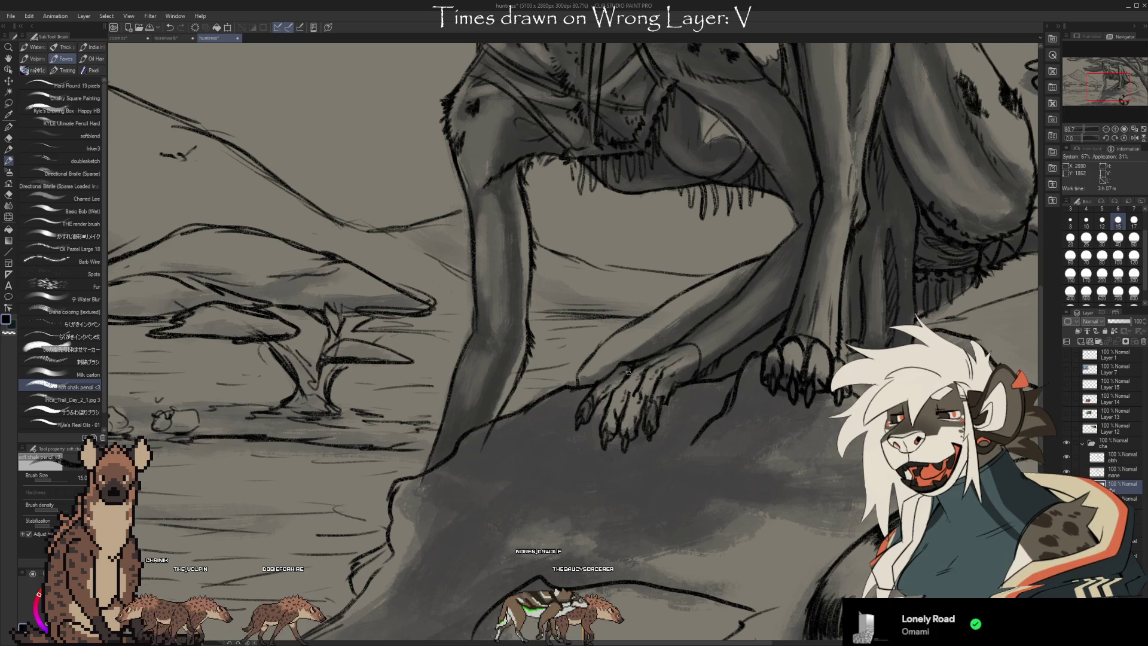
key("e")
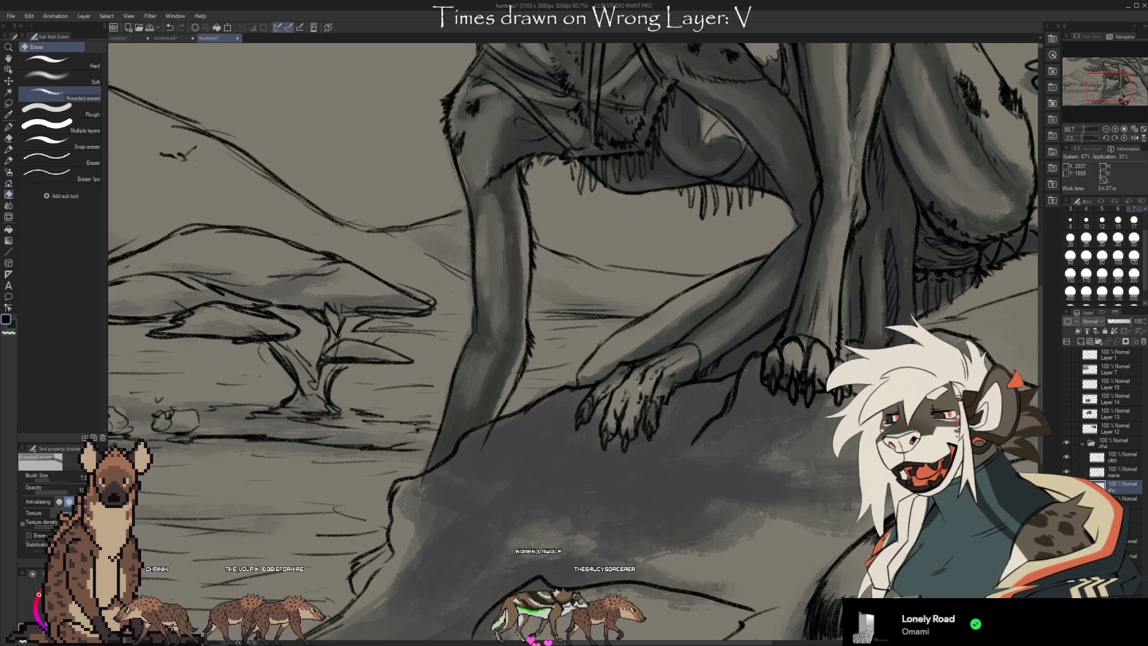
key("b")
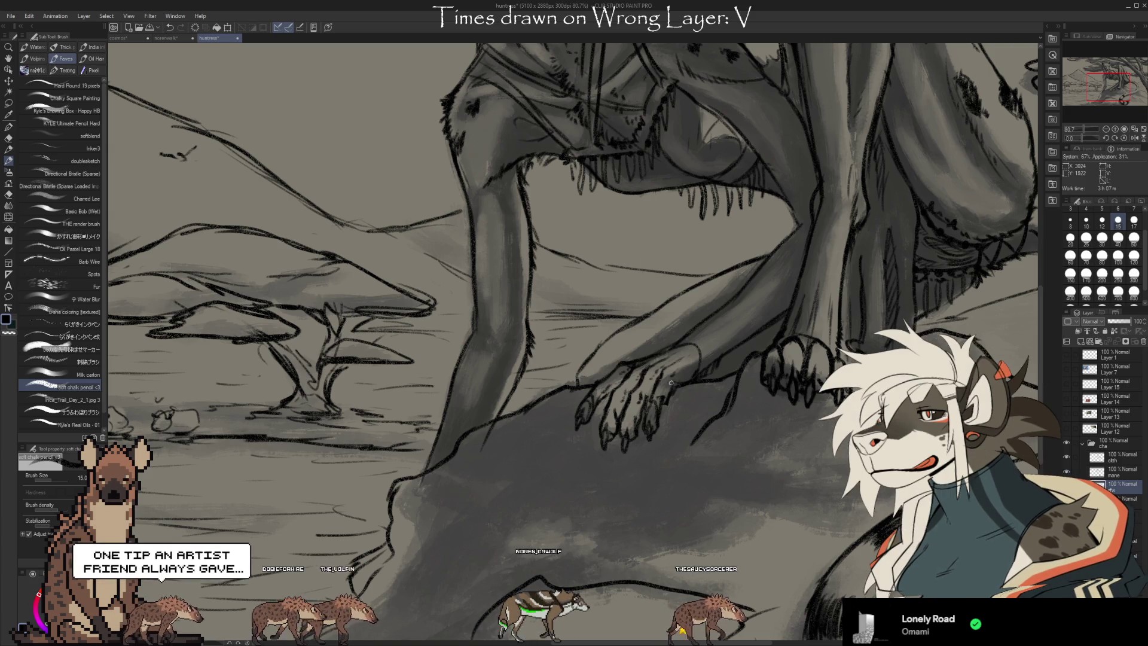
key("e")
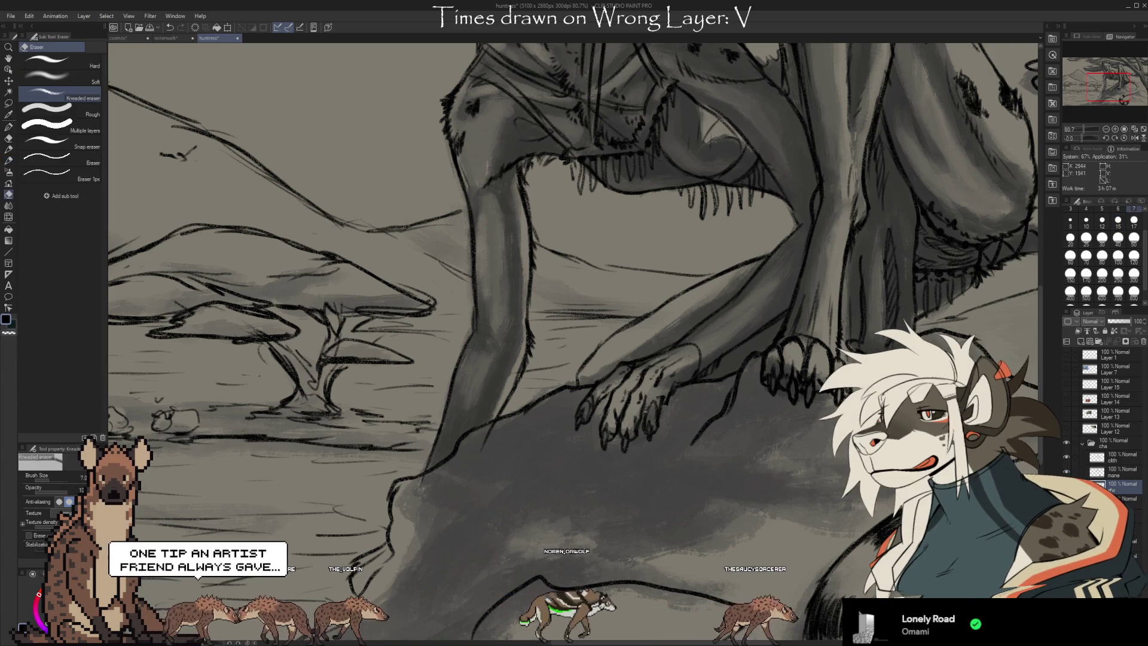
key("b")
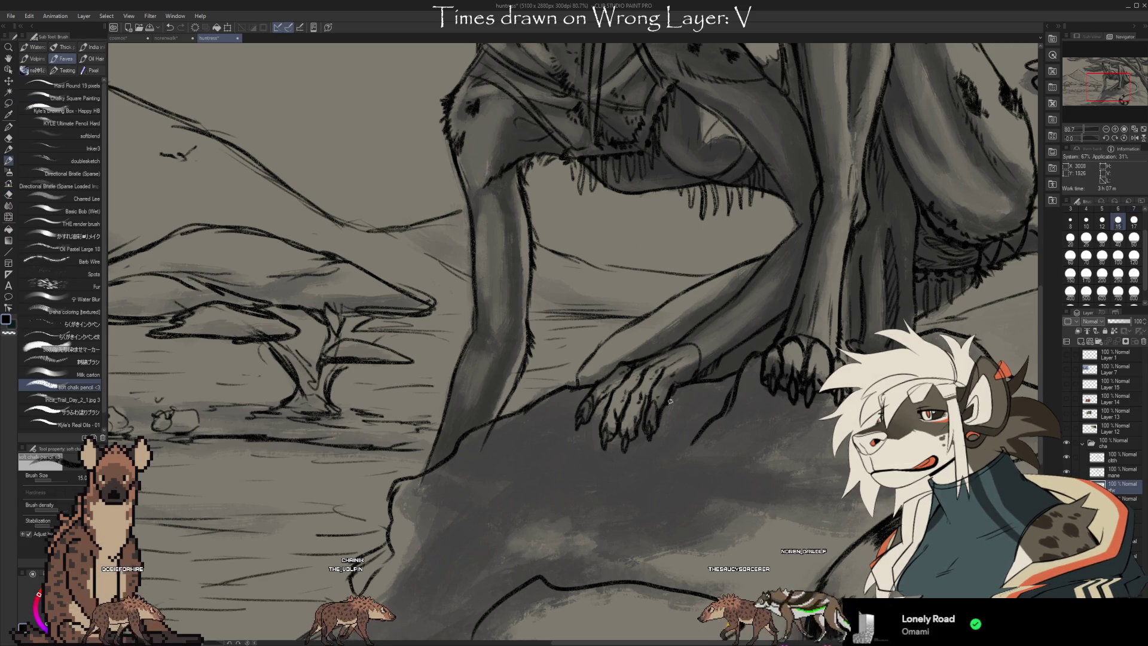
key("e")
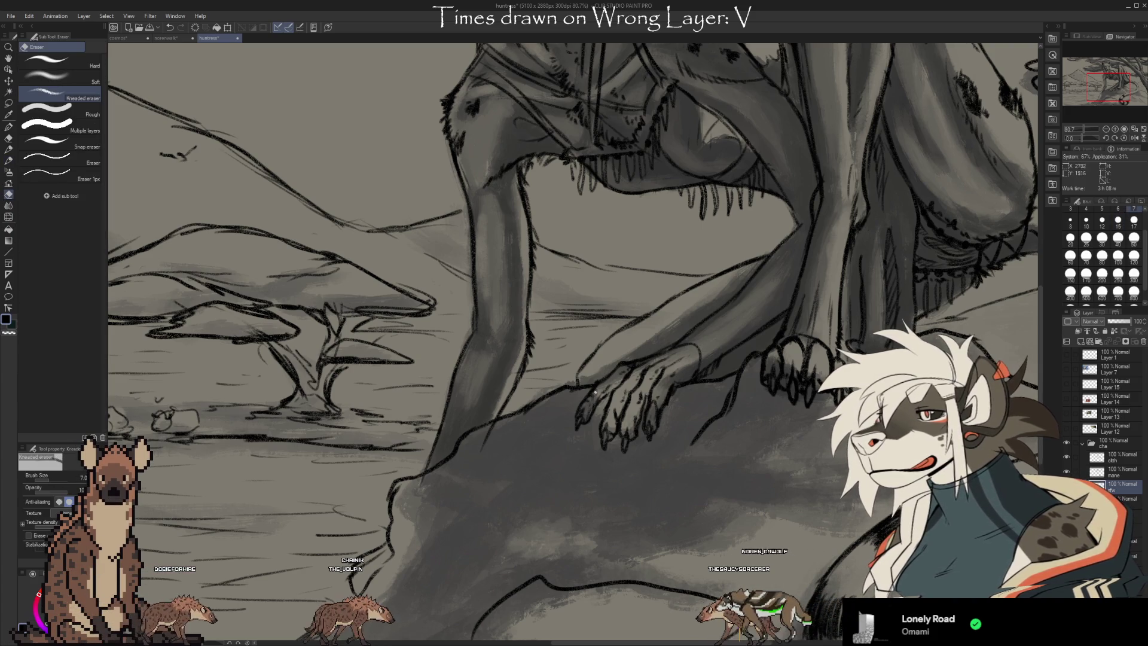
key("b")
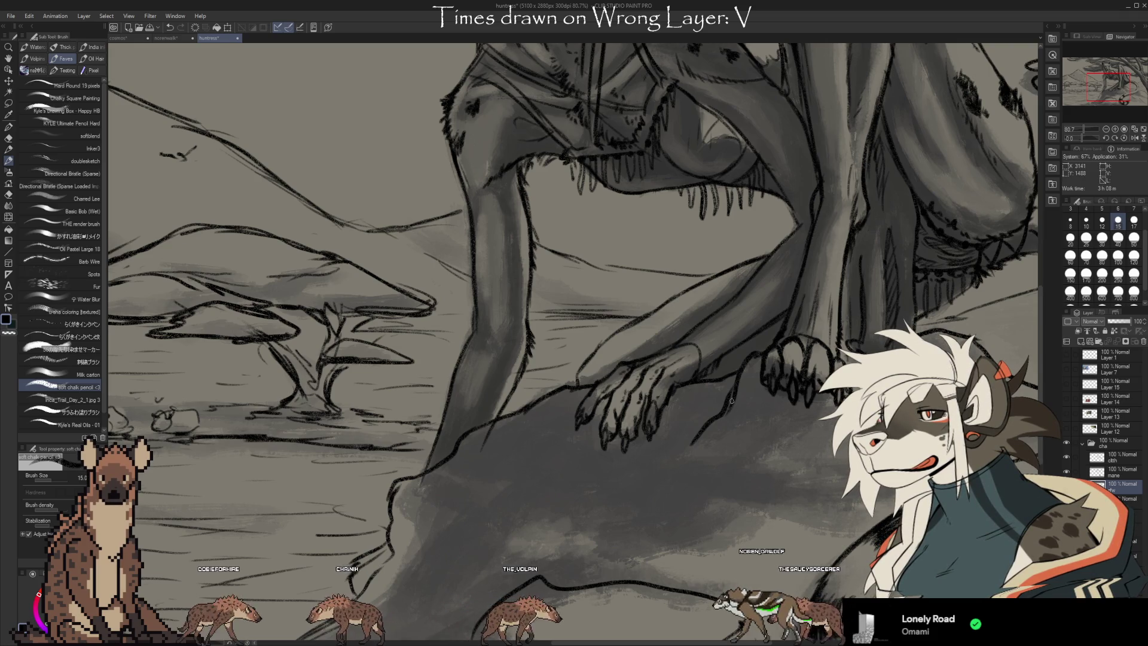
left_click_drag(625, 369, 620, 408)
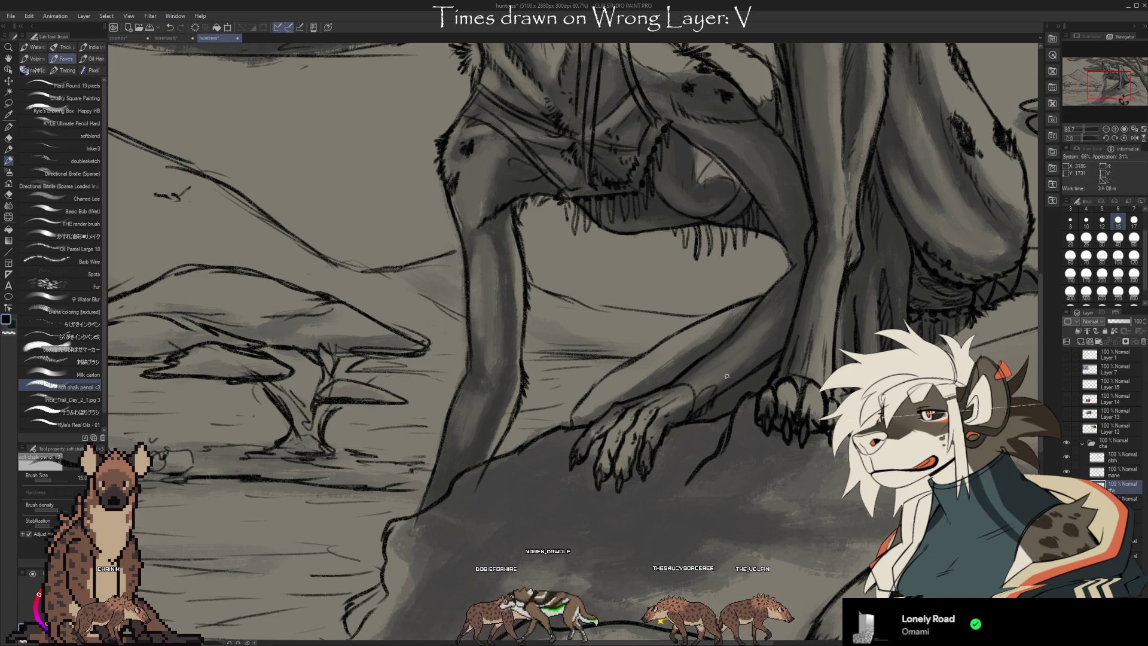
key("e")
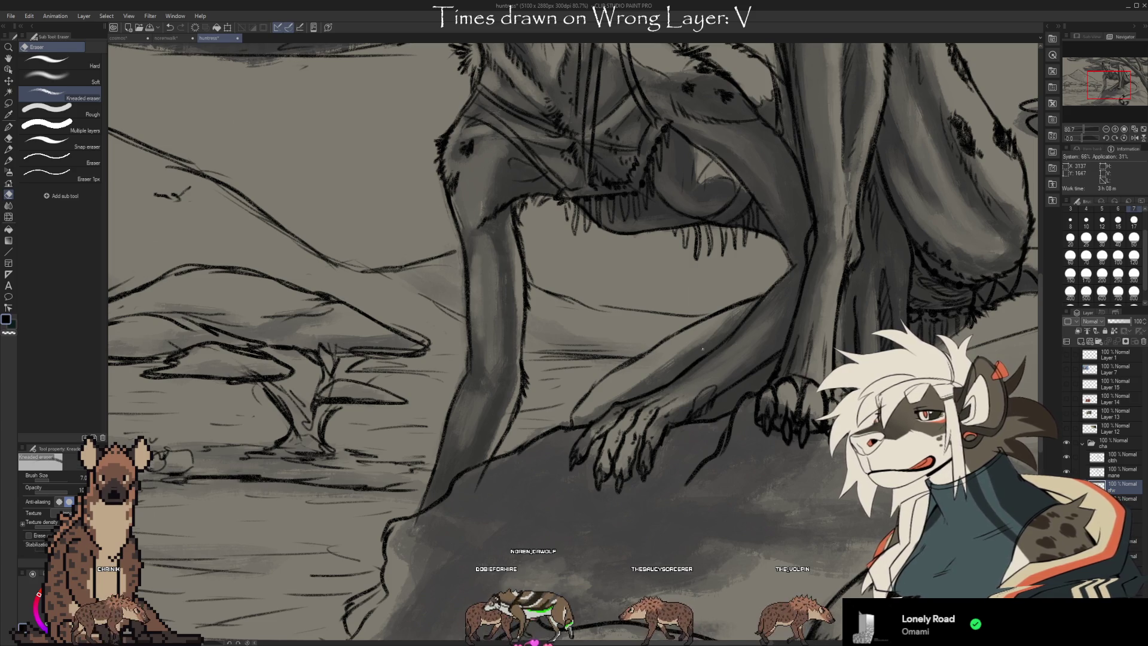
key("b")
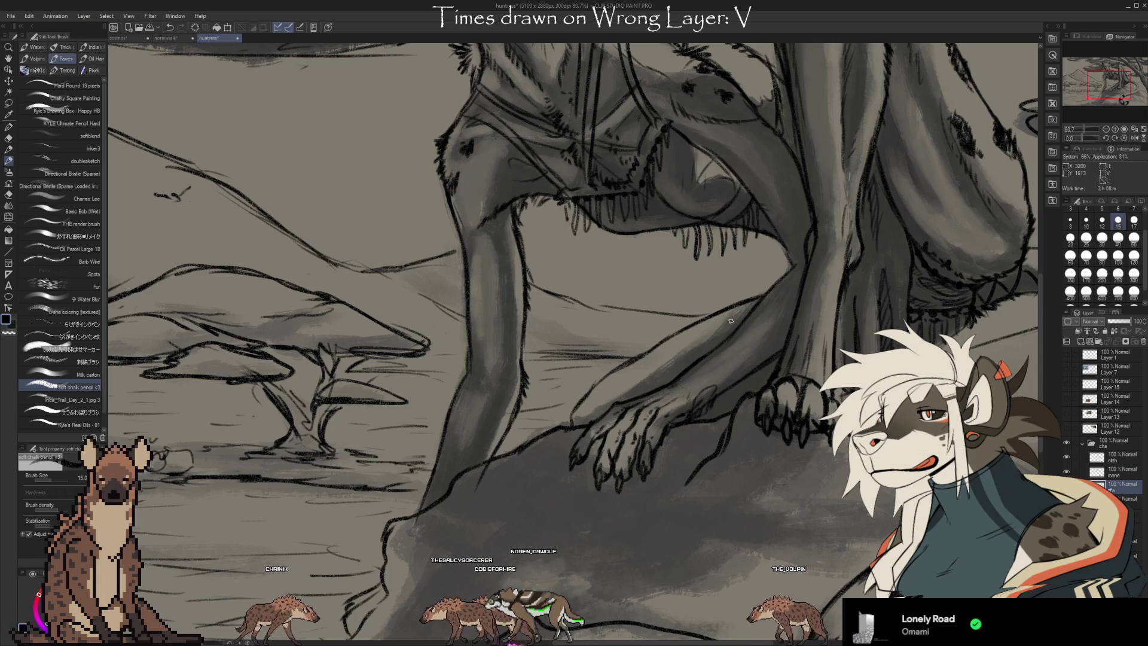
Zoom out to about 40% and pan to frame the cheetah, tree, mountain and left sky.
scroll(714, 386, "down", 3)
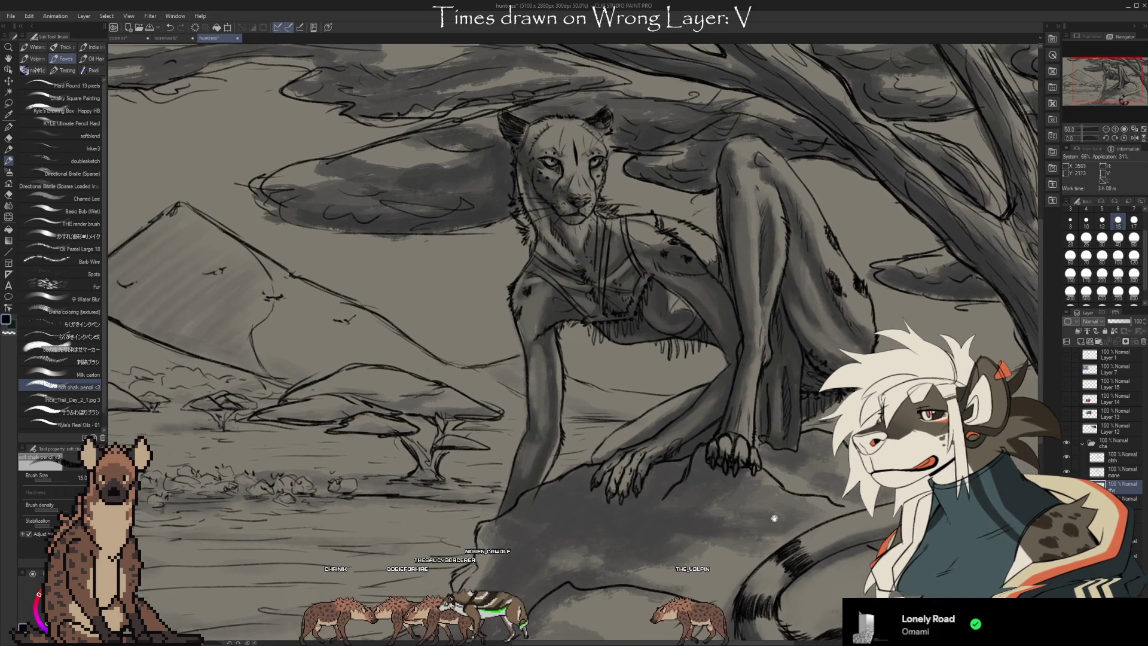
left_click_drag(666, 480, 811, 502)
scroll(812, 502, "down", 3)
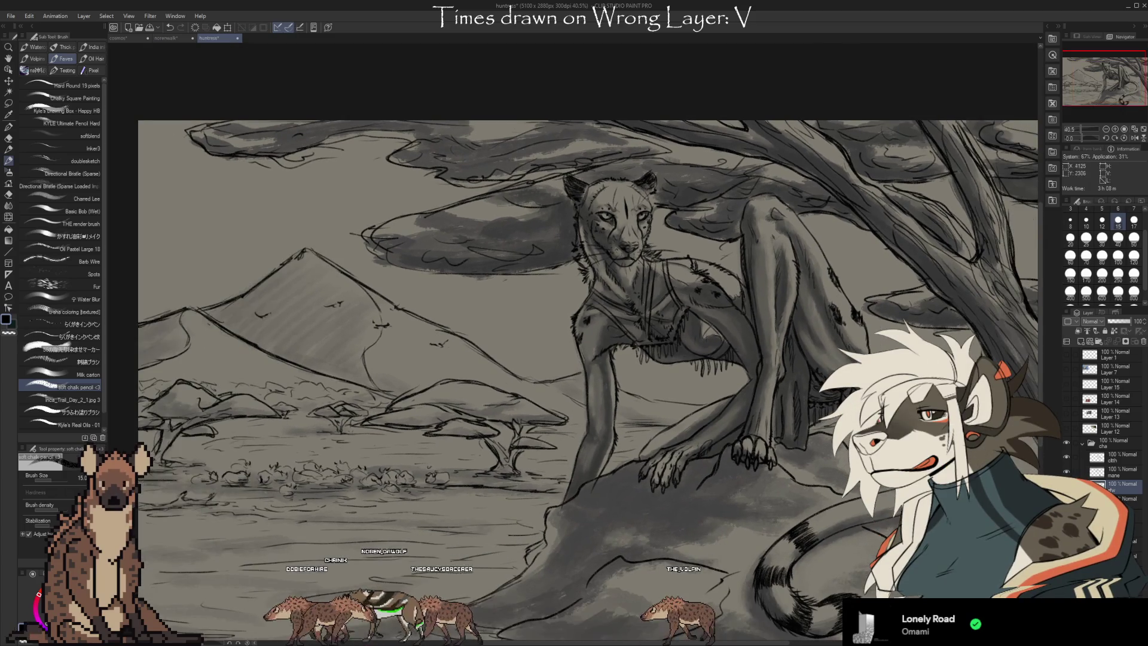
scroll(865, 514, "up", 2)
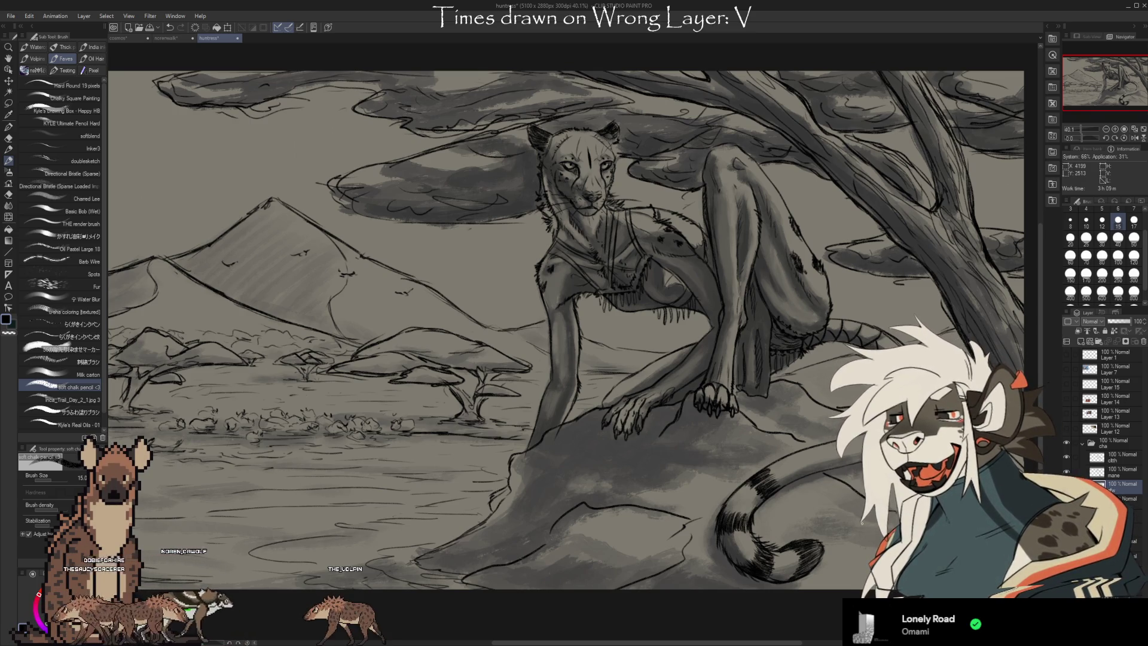
left_click_drag(658, 422, 895, 452)
Sketch an angular shape and curve in the sky, then erase them with a size-30 eraser.
left_click_drag(488, 177, 449, 228)
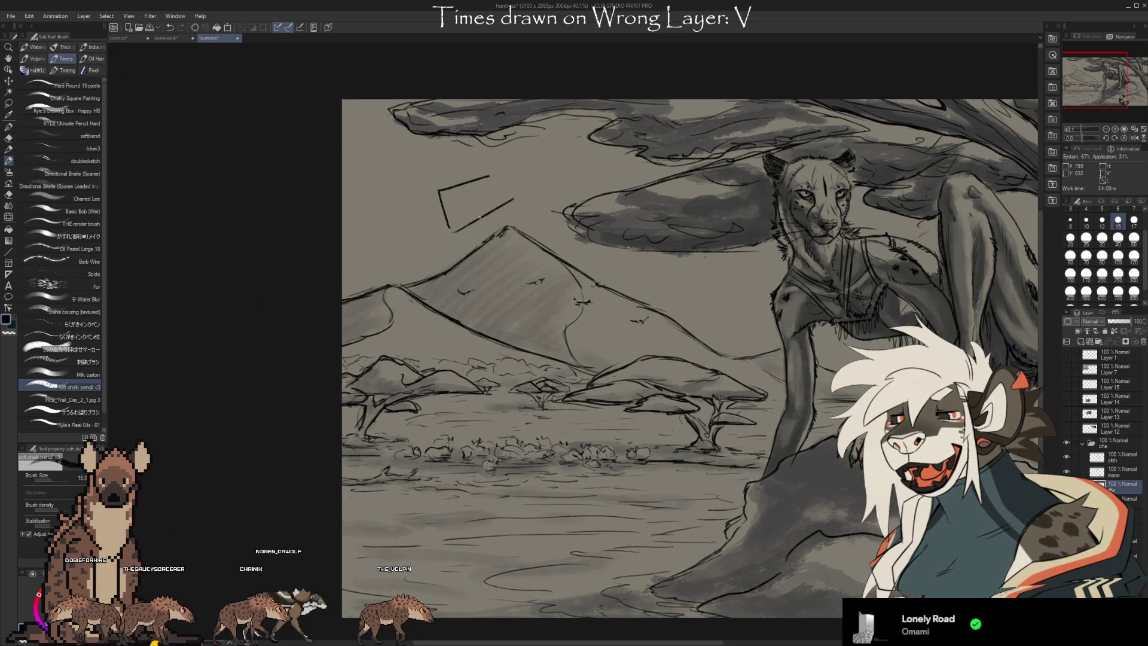
mouse_move(492, 170)
left_mouse_down()
mouse_move(412, 180)
mouse_move(440, 191)
mouse_move(389, 189)
left_mouse_up()
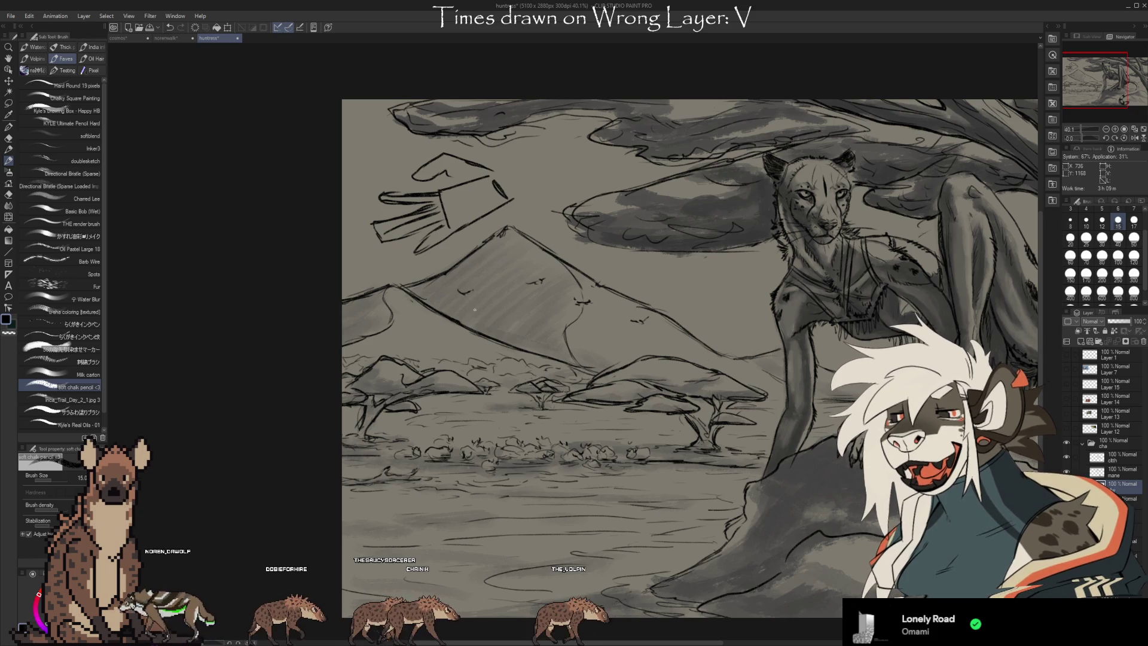
key("e")
key("bracketright")
key("bracketright")
key("bracketright")
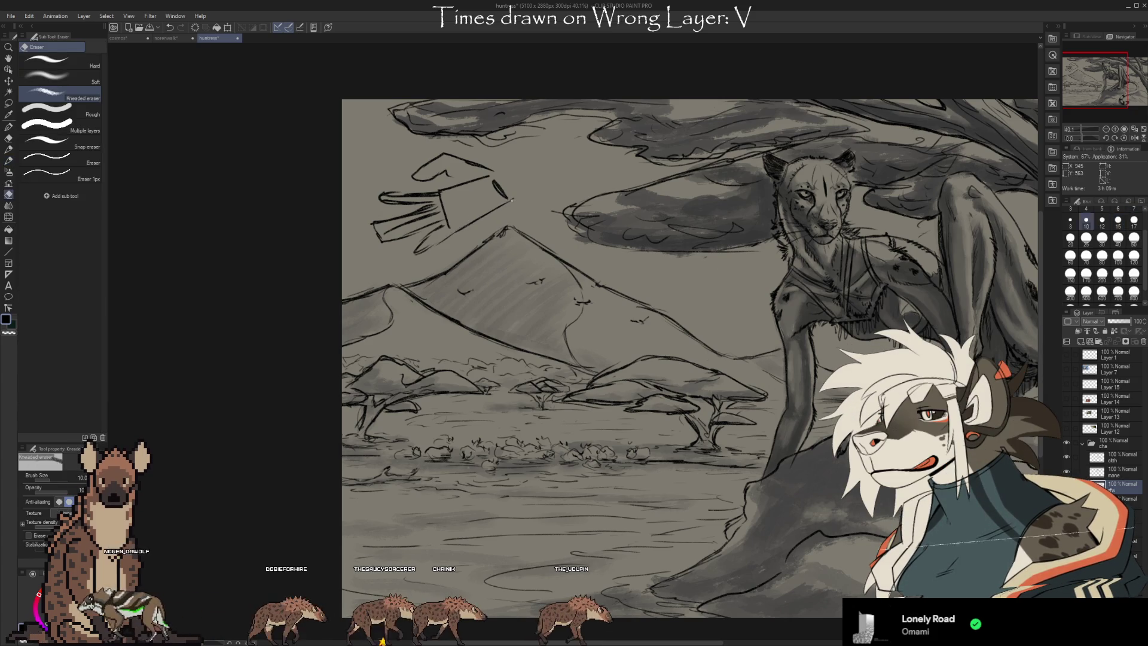
mouse_move(509, 203)
left_mouse_down()
mouse_move(418, 206)
mouse_move(413, 185)
mouse_move(421, 203)
left_mouse_up()
Set the eraser to size 25 and switch to the cosmos document with the horned creature.
key("bracketleft")
key("bracketleft")
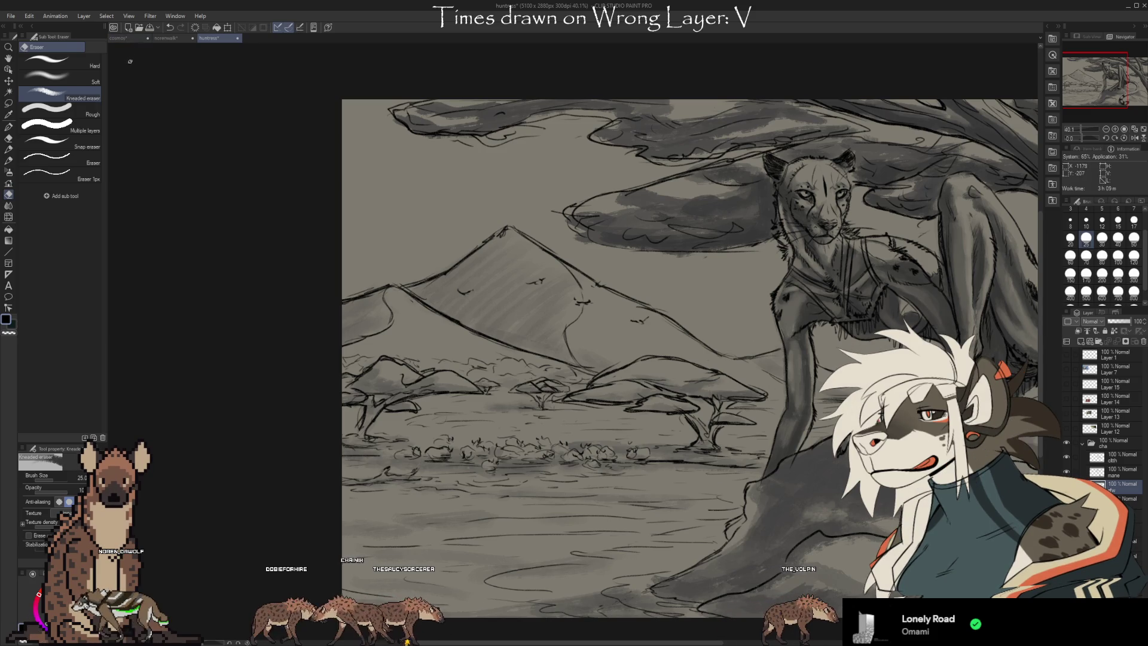
left_click(129, 38)
left_click_drag(764, 489, 725, 382)
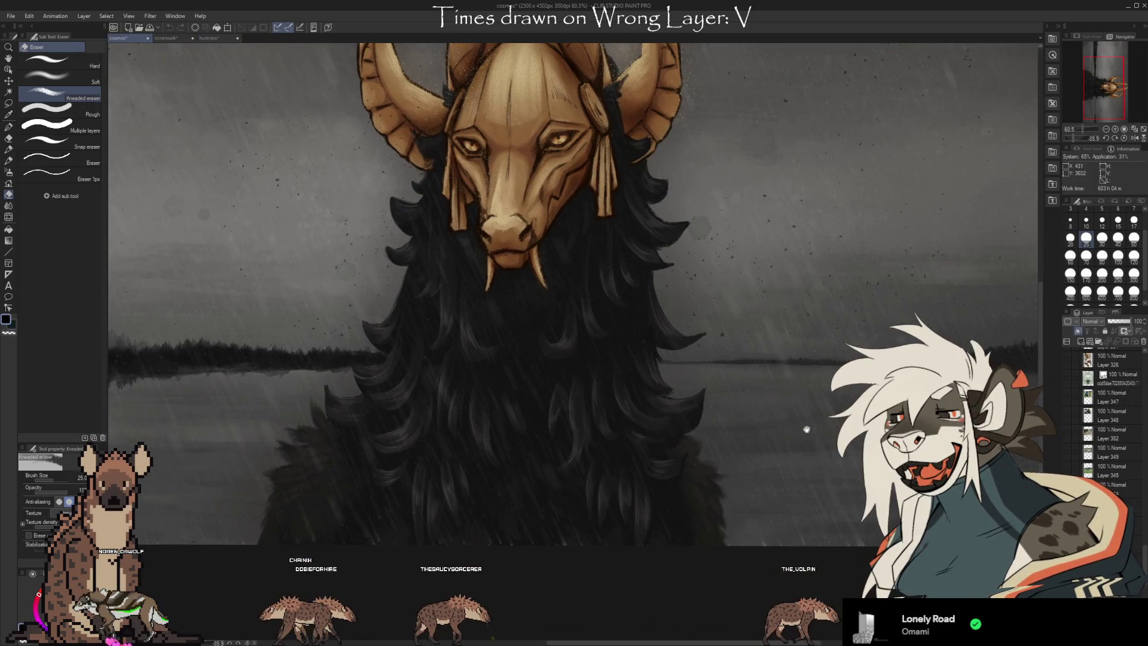
Zoom in and pan to inspect the creature's claws up close.
scroll(1143, 561, "up", 5)
scroll(1136, 559, "down", 5)
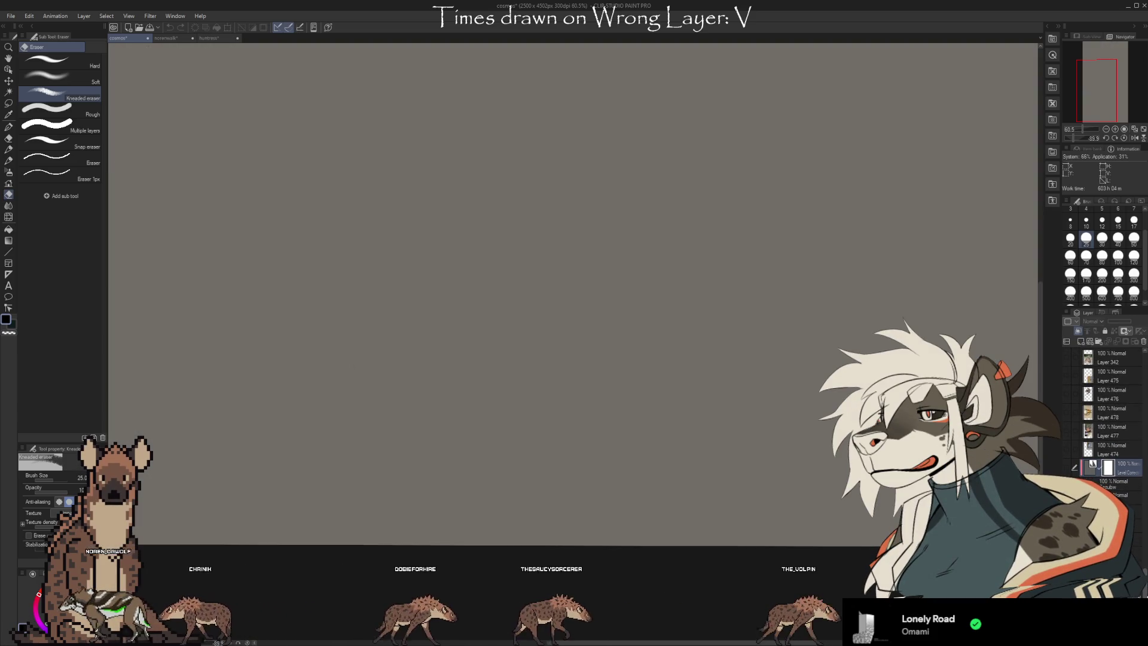
scroll(1113, 419, "up", 5)
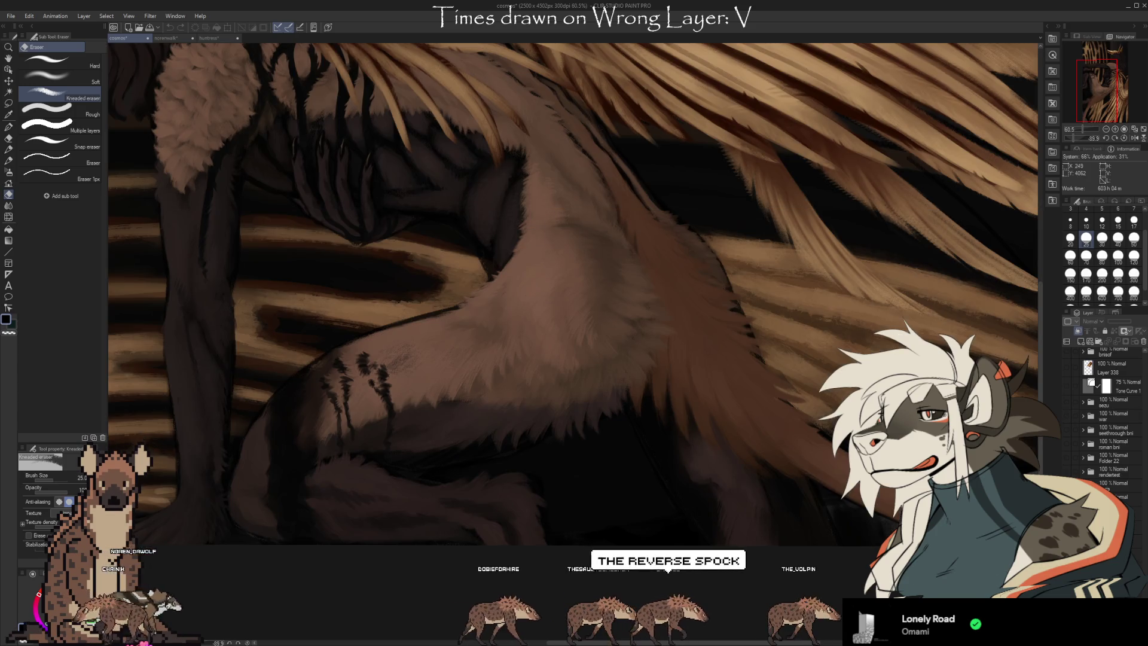
left_click_drag(586, 326, 723, 364)
scroll(457, 244, "up", 3)
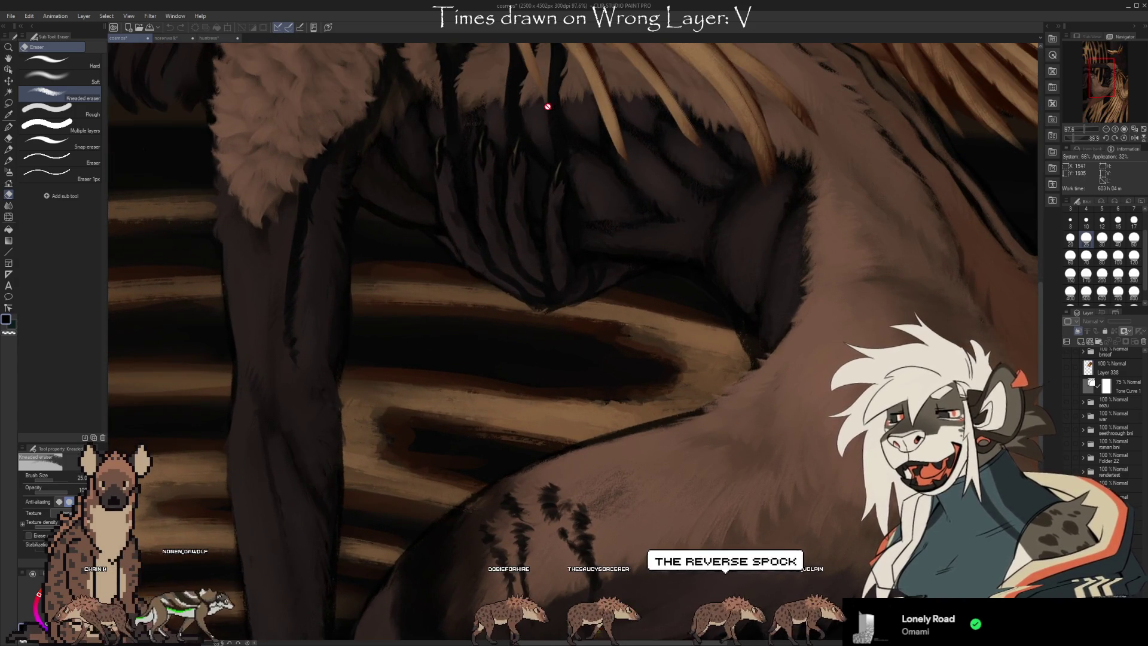
scroll(620, 366, "down", 4)
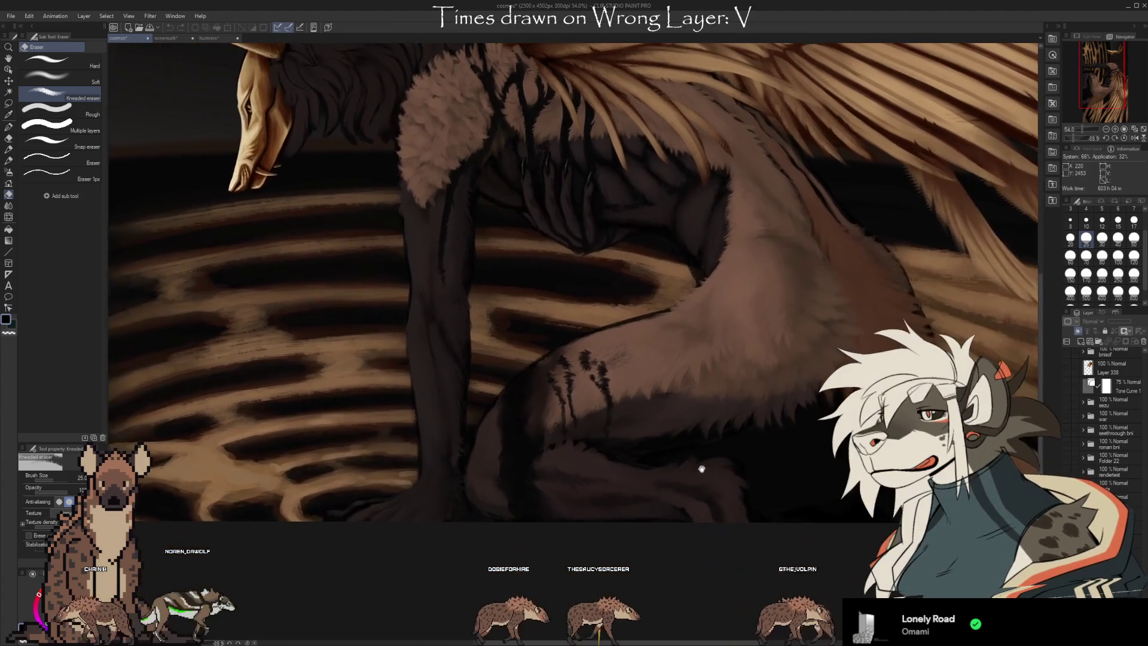
left_click_drag(702, 469, 689, 455)
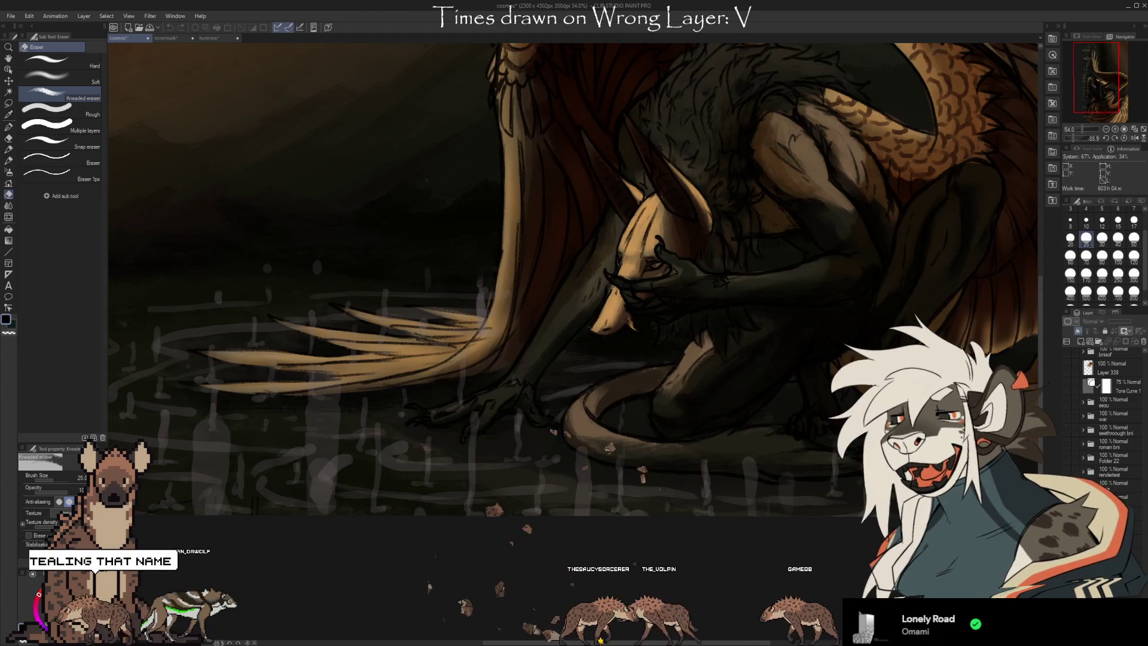
scroll(674, 453, "up", 2)
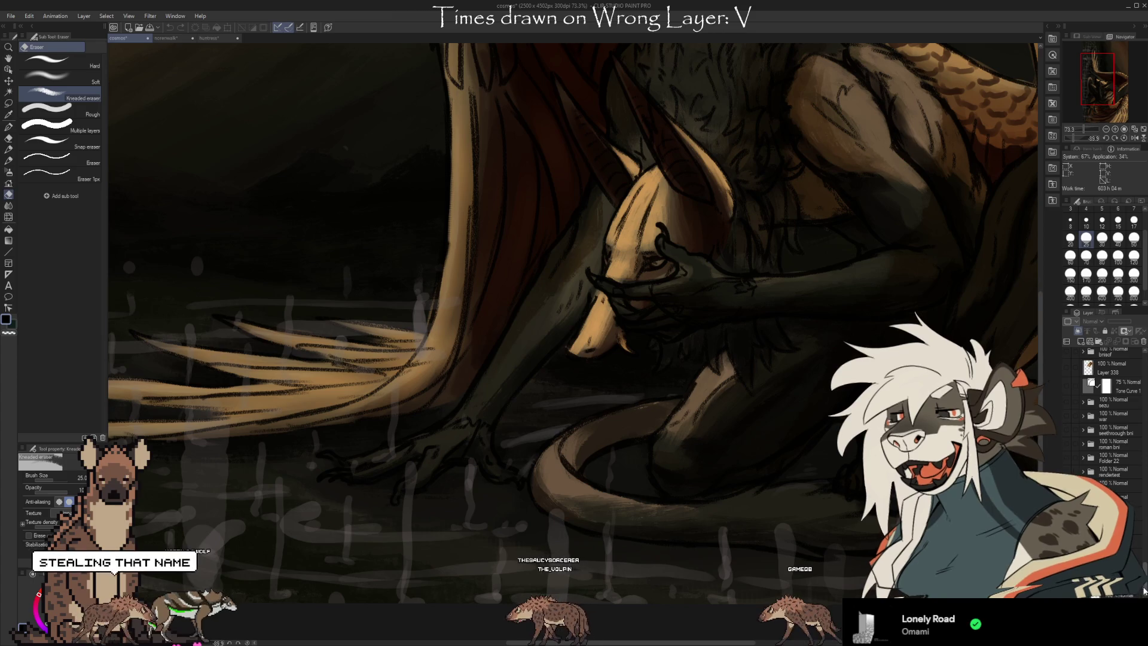
scroll(1143, 591, "up", 10)
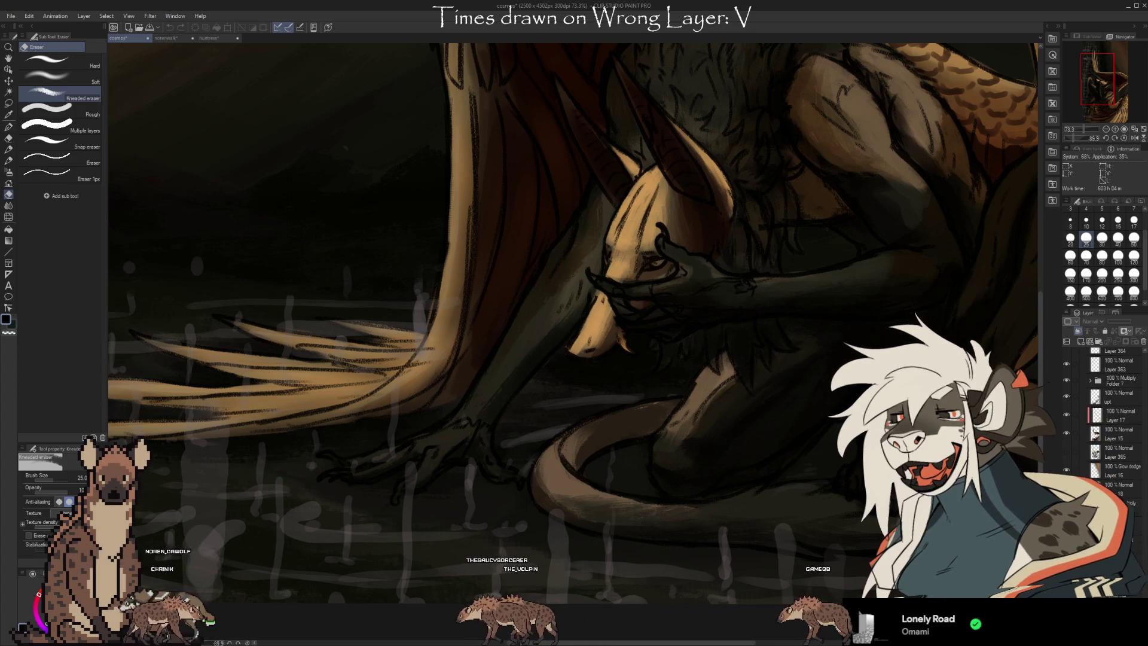
Hide the dark background and body colour layers, check the right claw, then view the whole creature.
left_click(1066, 507)
left_click(1066, 525)
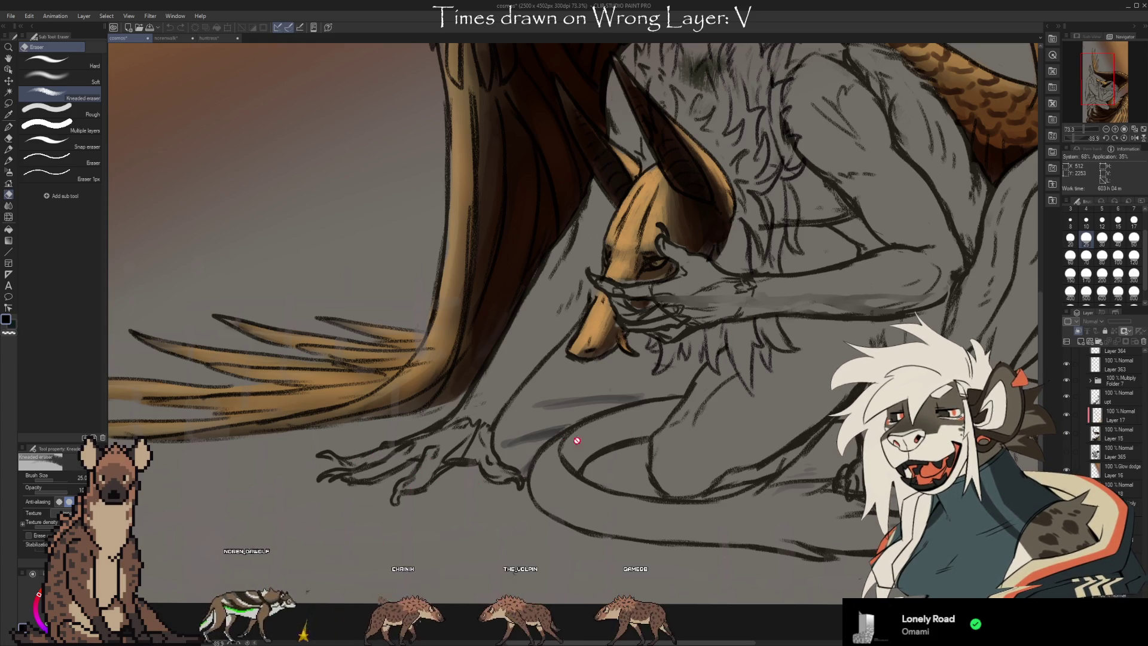
scroll(577, 441, "up", 4)
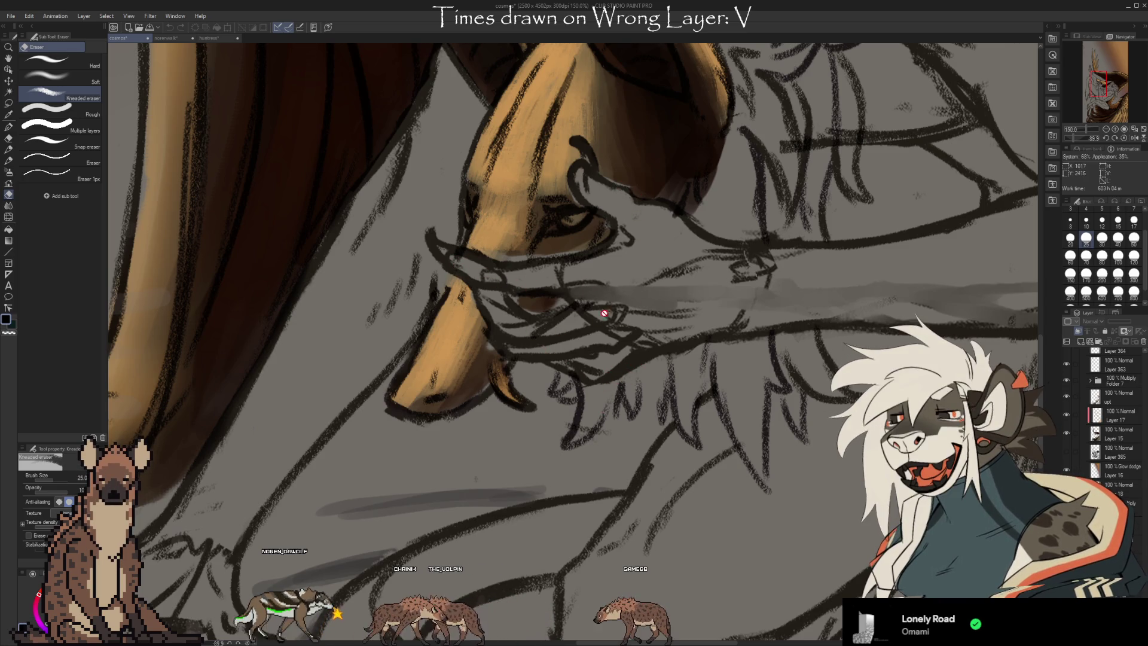
scroll(604, 313, "down", 5)
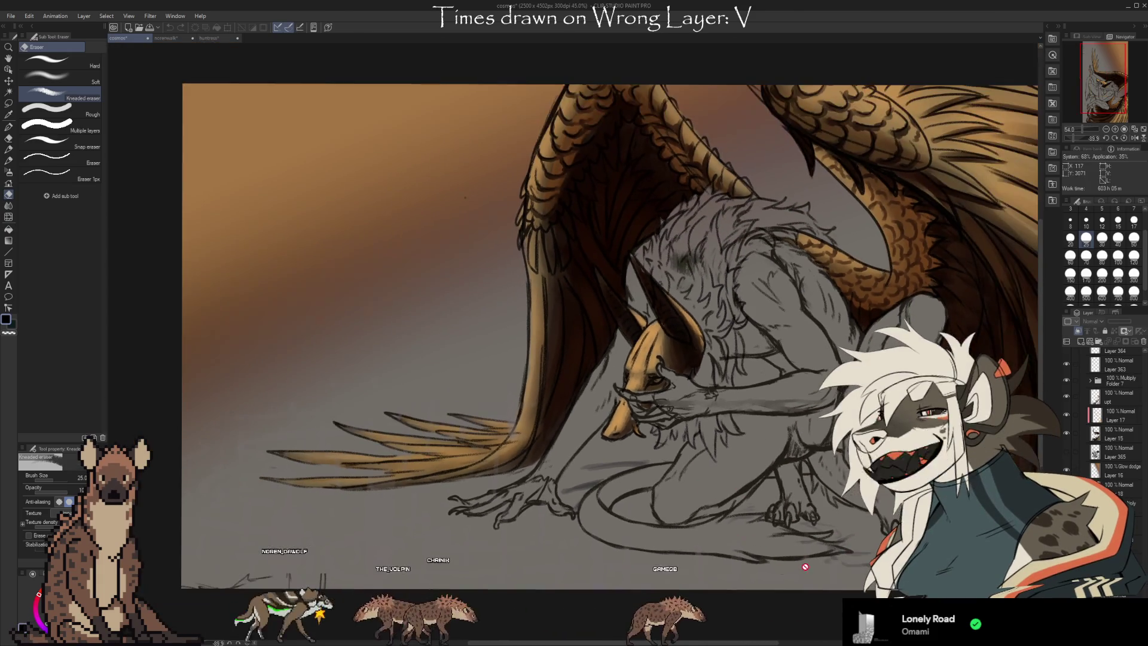
scroll(805, 566, "up", 5)
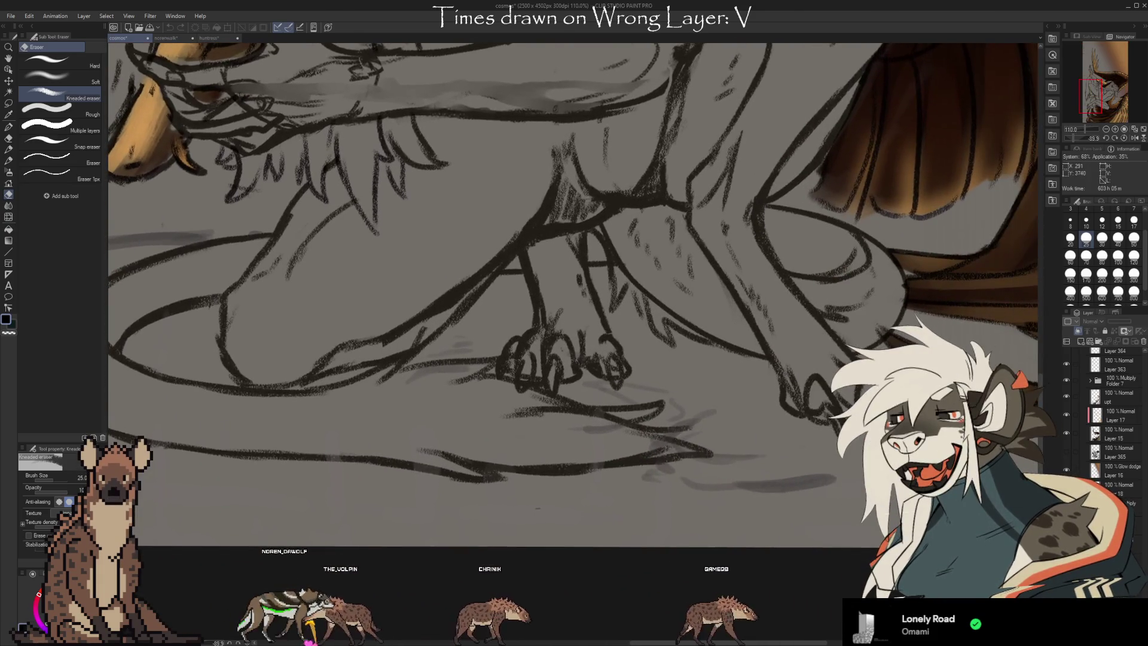
mouse_move(701, 384)
left_mouse_down()
mouse_move(574, 438)
mouse_move(497, 410)
mouse_move(553, 333)
left_mouse_up()
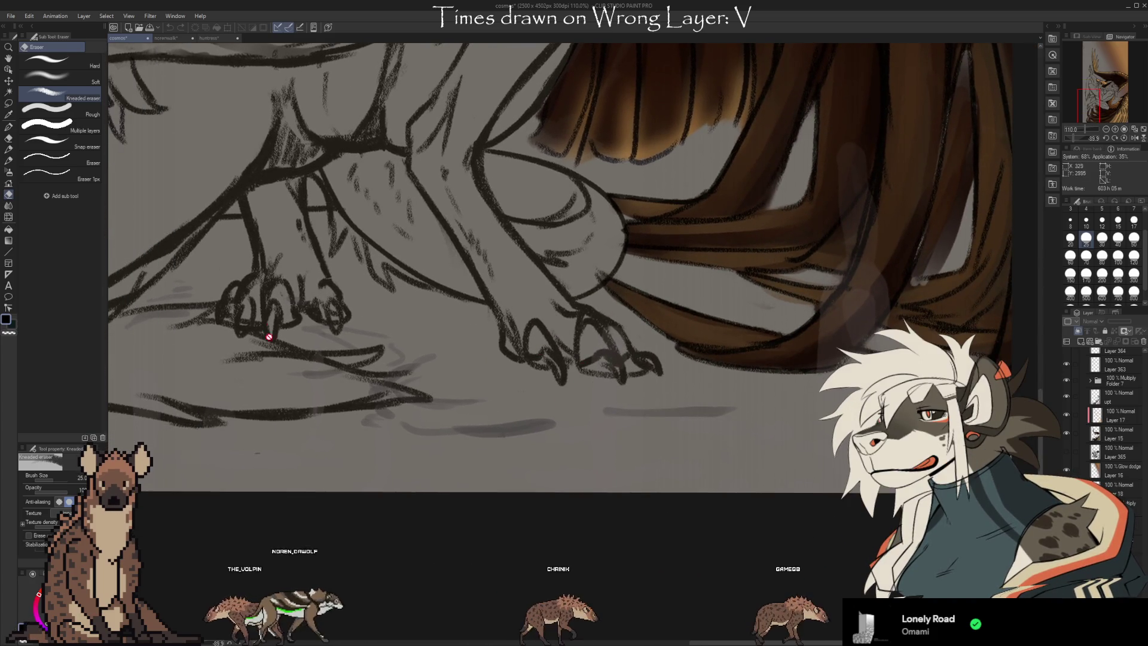
scroll(688, 451, "down", 5)
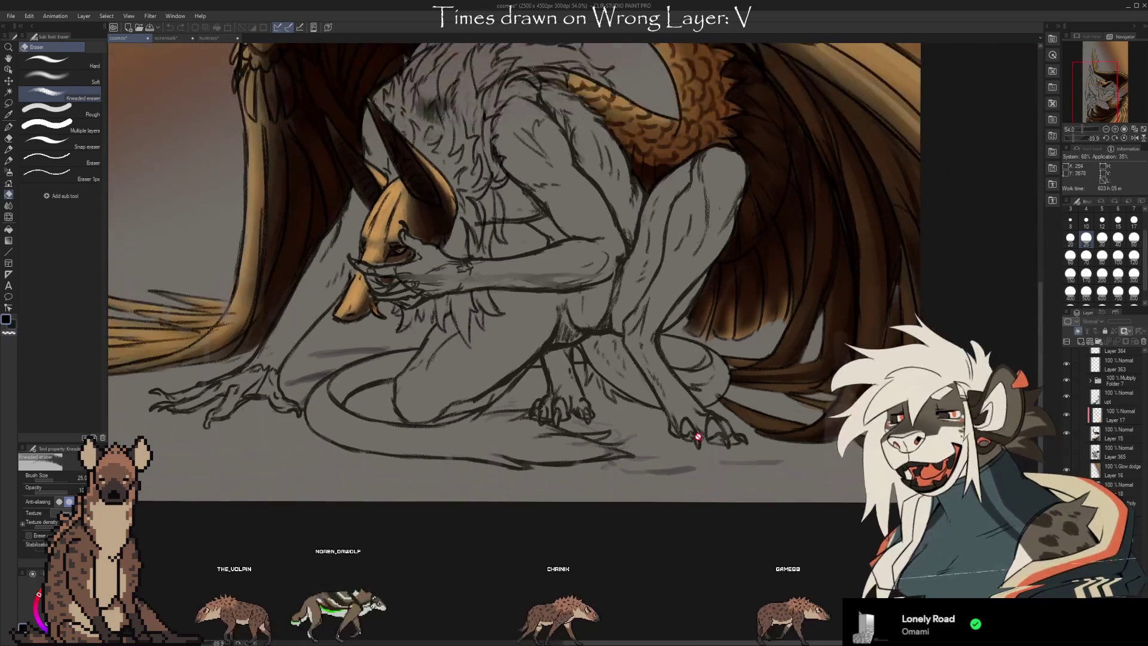
mouse_move(698, 437)
left_mouse_down()
mouse_move(748, 449)
mouse_move(895, 571)
left_mouse_up()
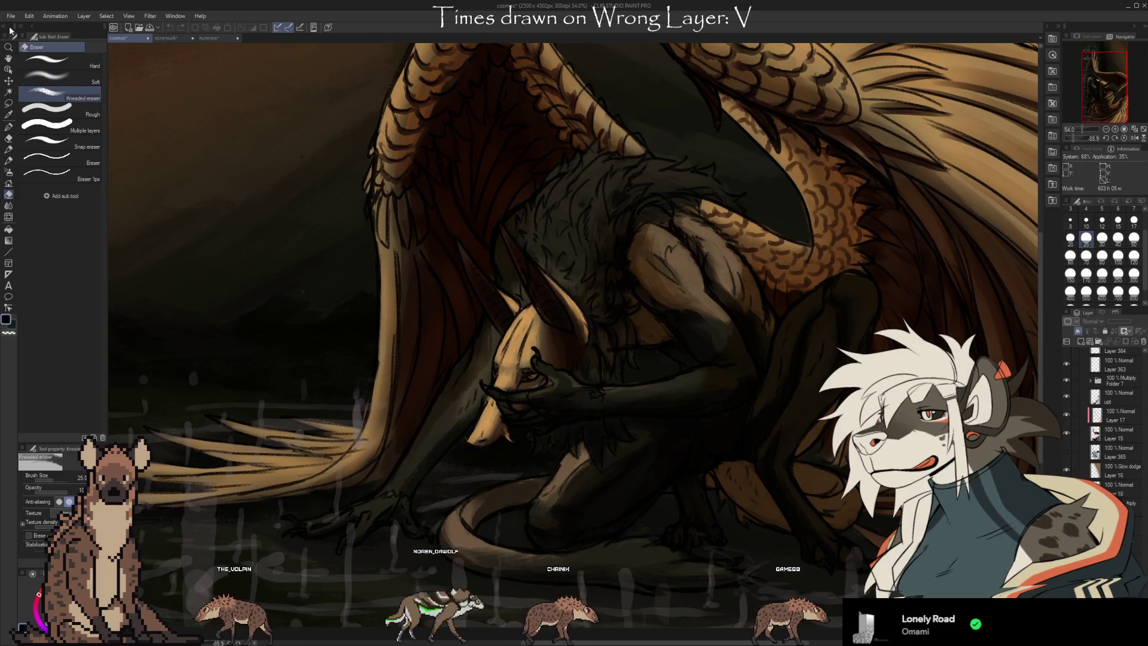
key("alt")
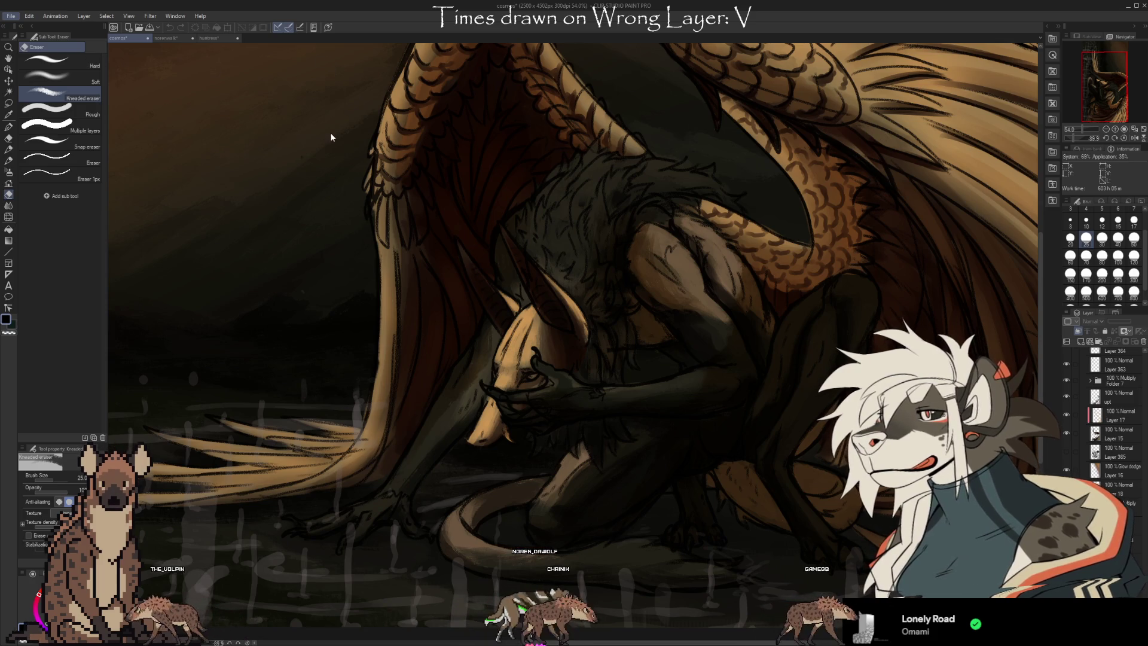
key("alt")
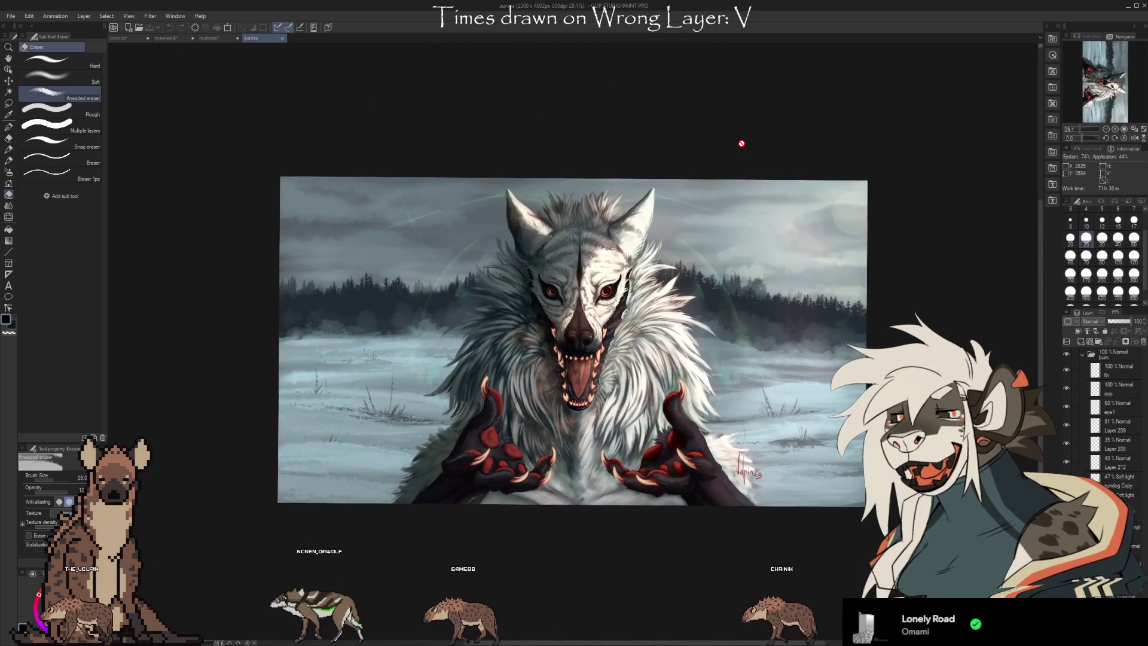
Zoom and pan across the snowy wolf painting's face and paws.
scroll(614, 490, "up", 3)
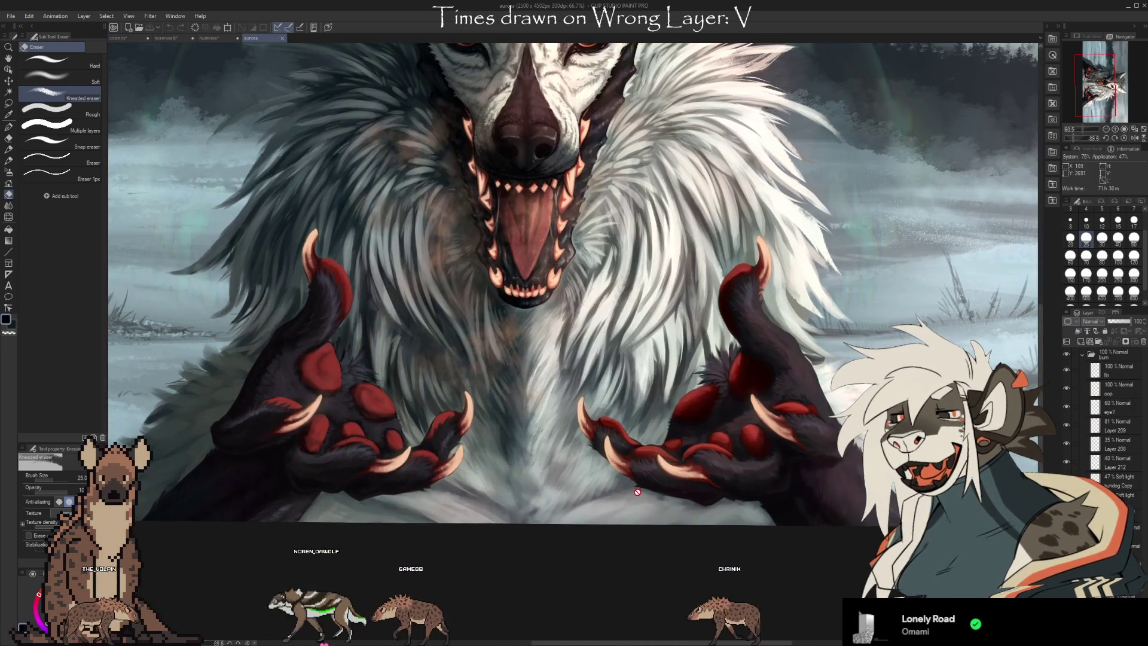
left_click_drag(607, 524, 599, 494)
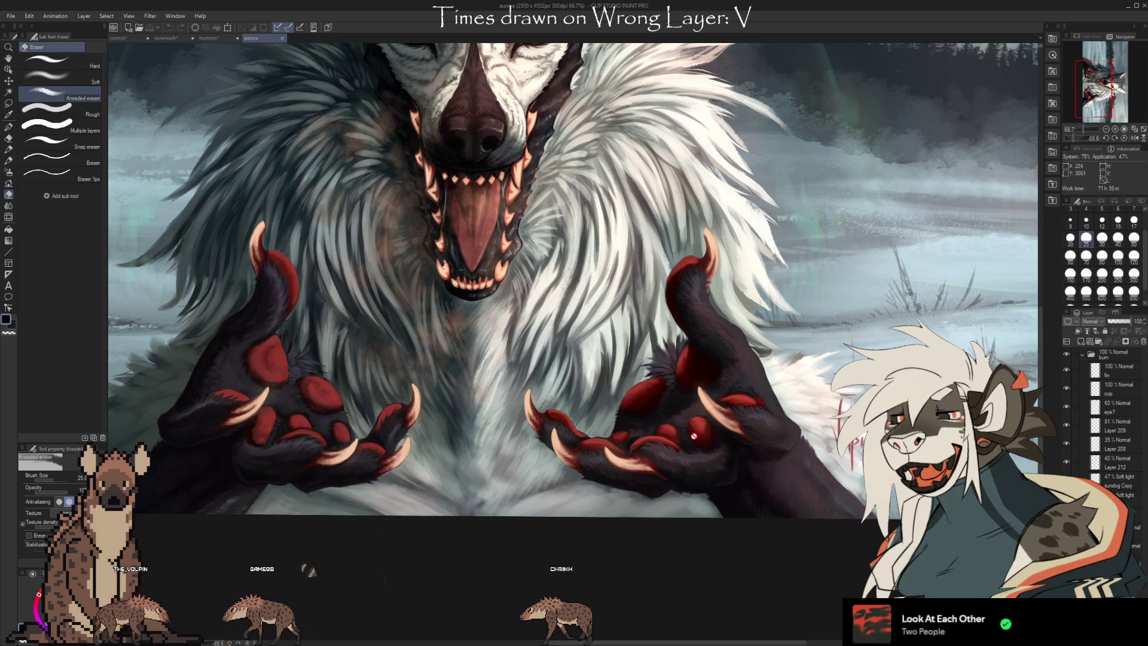
scroll(412, 524, "down", 2)
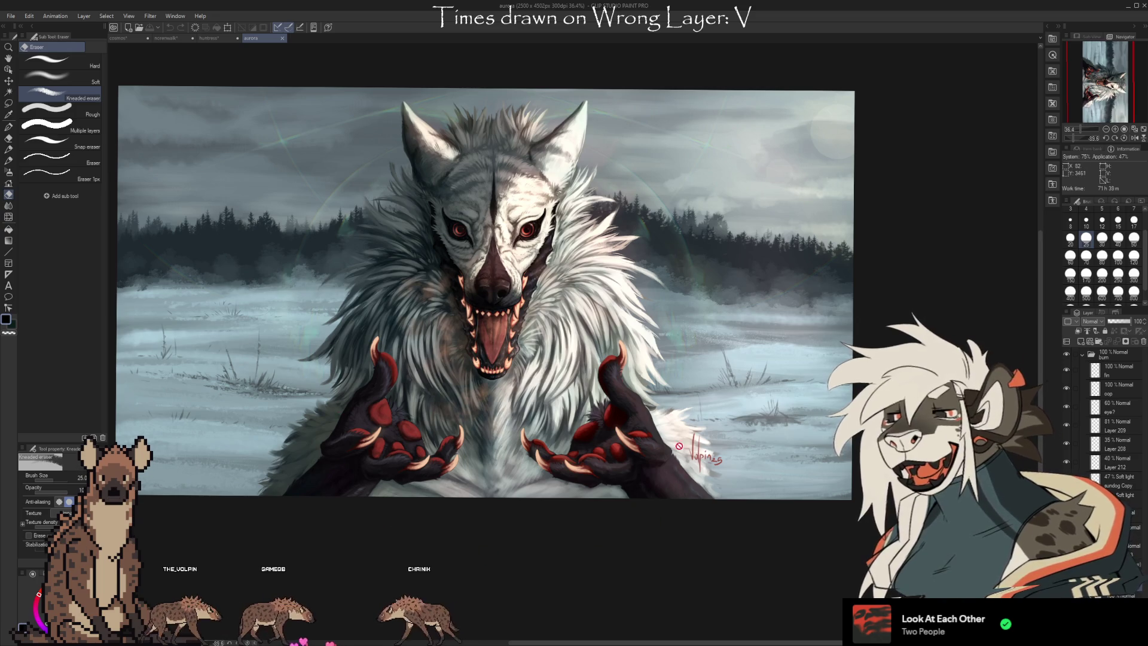
scroll(542, 472, "up", 5)
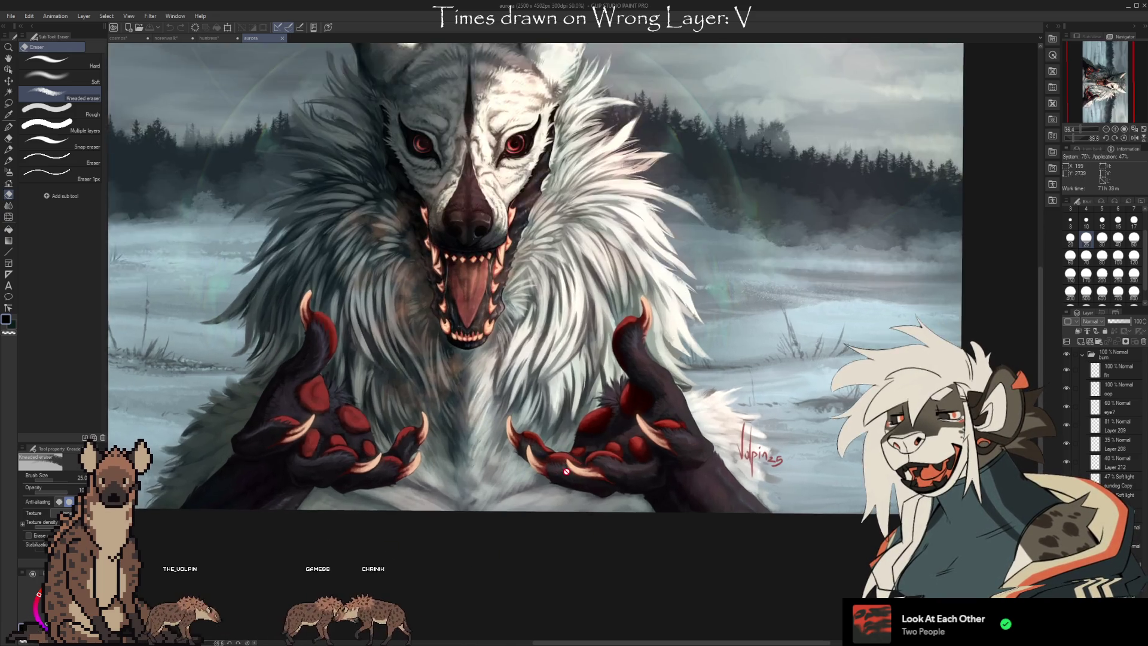
scroll(594, 491, "up", 3)
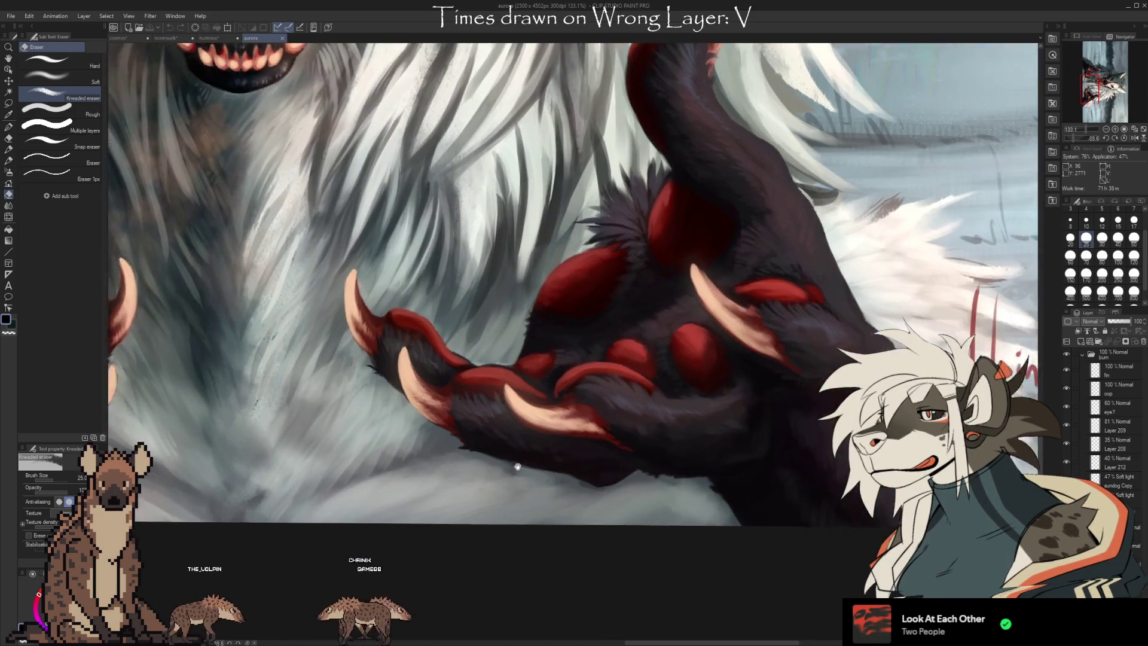
scroll(554, 502, "down", 3)
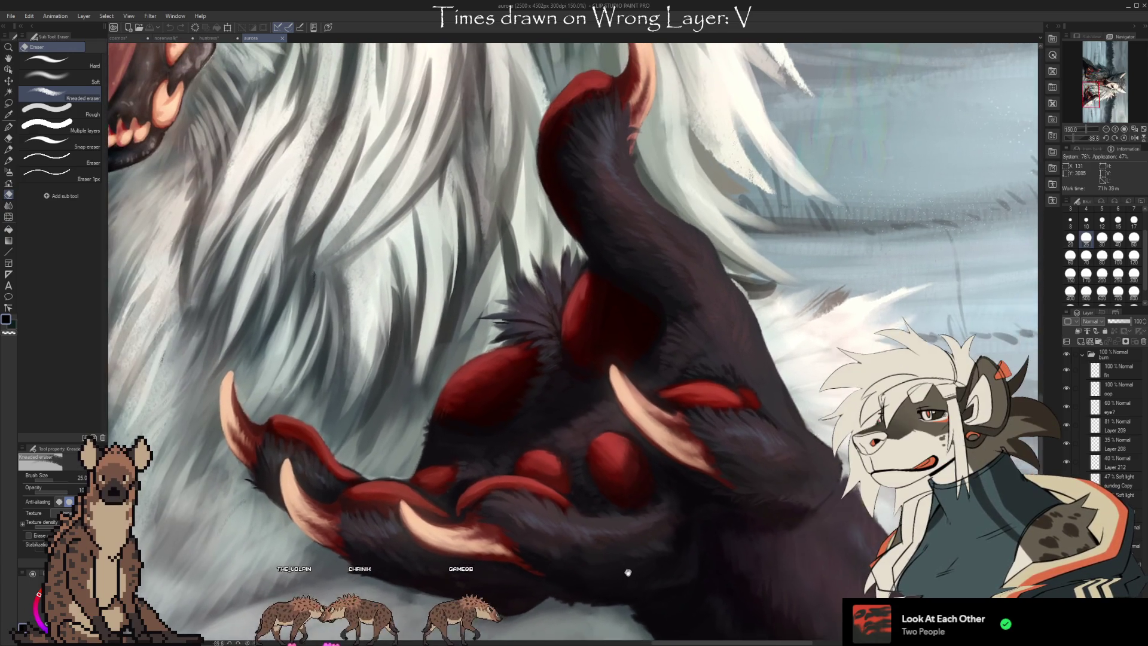
Inspect the right paw's claws up close, then close the wolf painting.
mouse_move(628, 573)
left_mouse_down()
mouse_move(620, 615)
mouse_move(601, 560)
mouse_move(587, 594)
mouse_move(593, 570)
left_mouse_up()
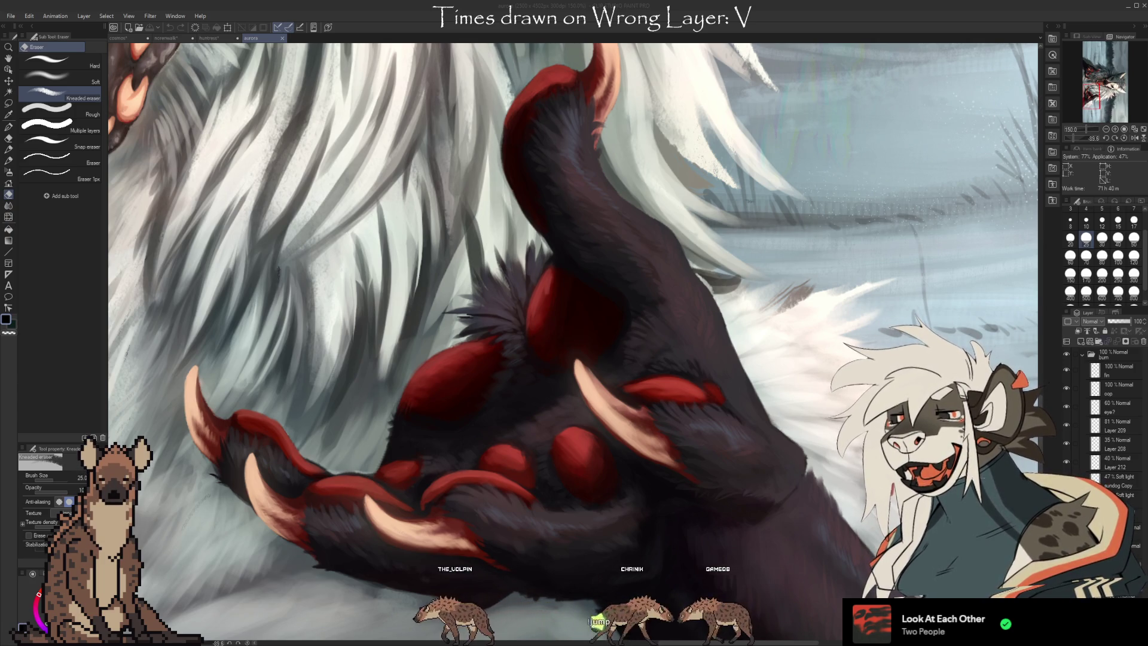
scroll(573, 248, "down", 3)
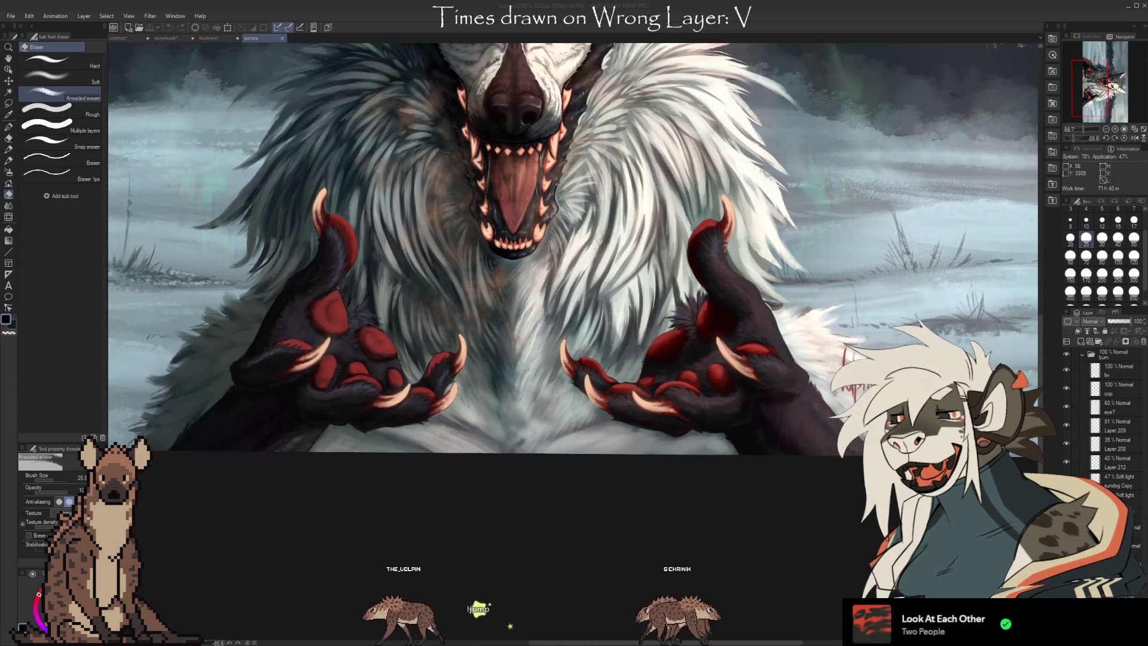
scroll(573, 248, "up", 1)
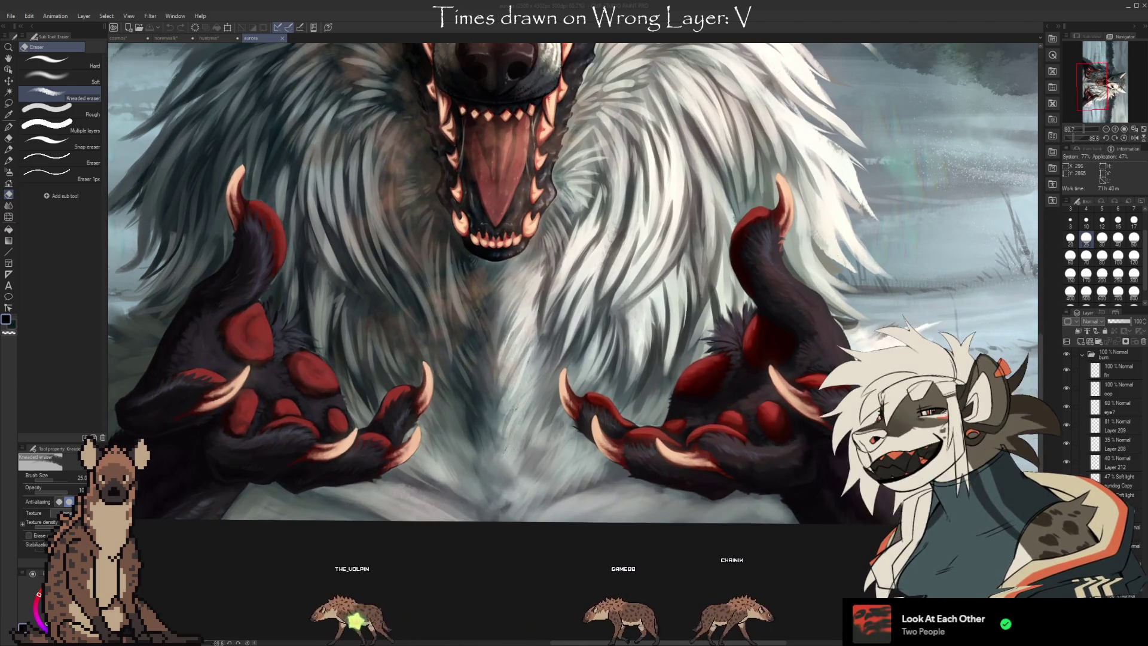
scroll(573, 248, "down", 4)
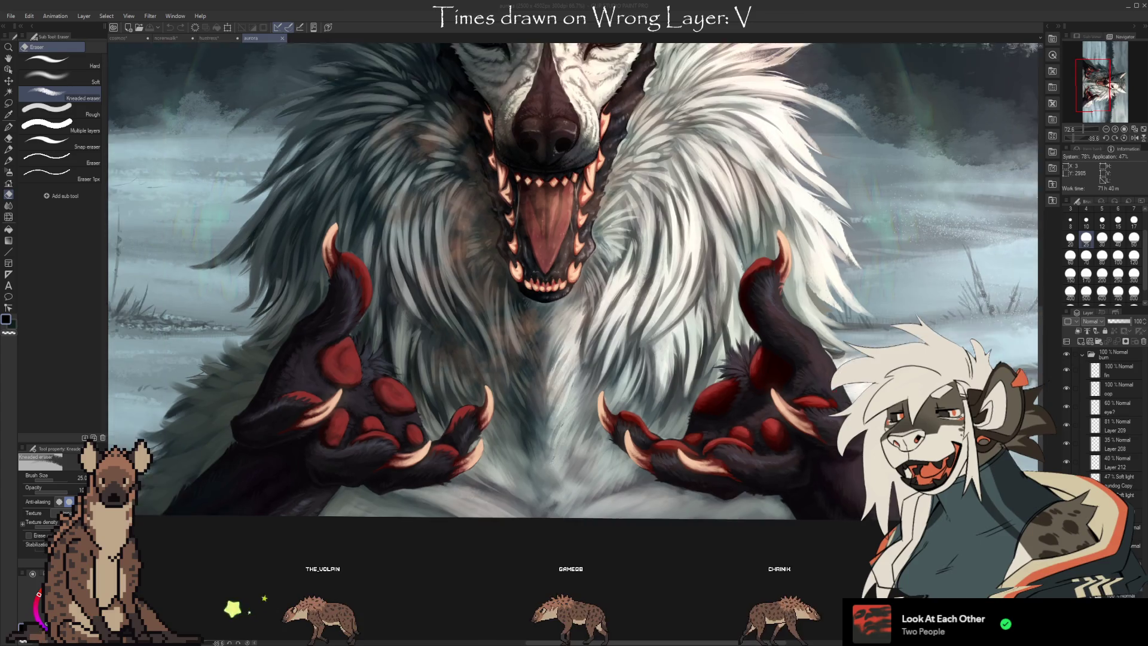
scroll(573, 248, "up", 1)
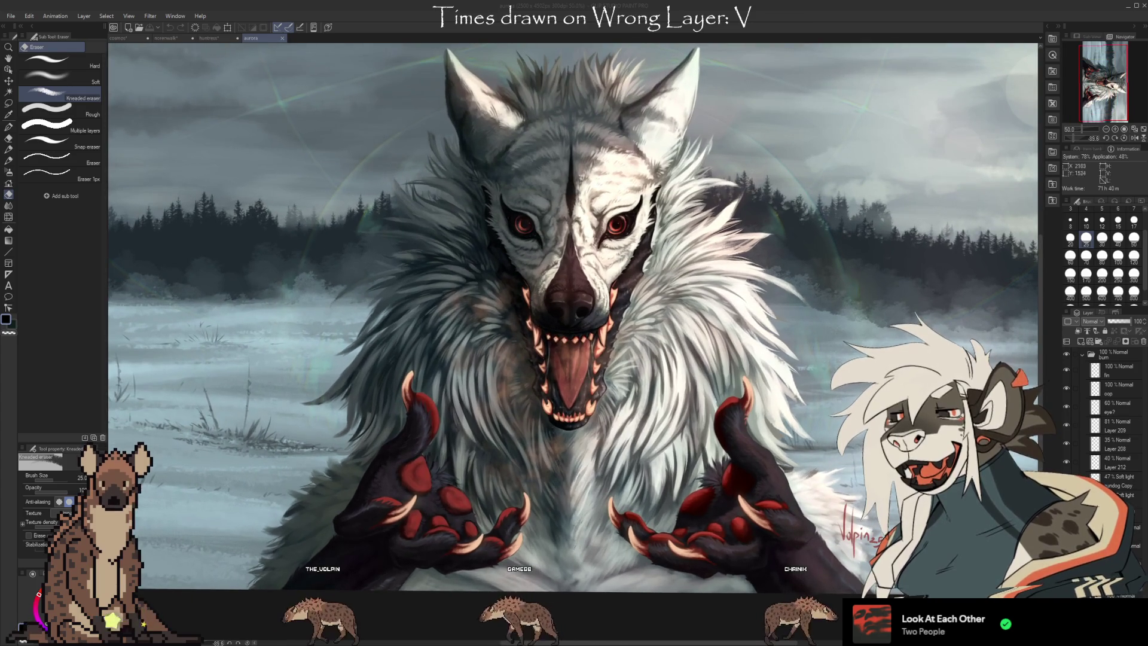
left_click(282, 39)
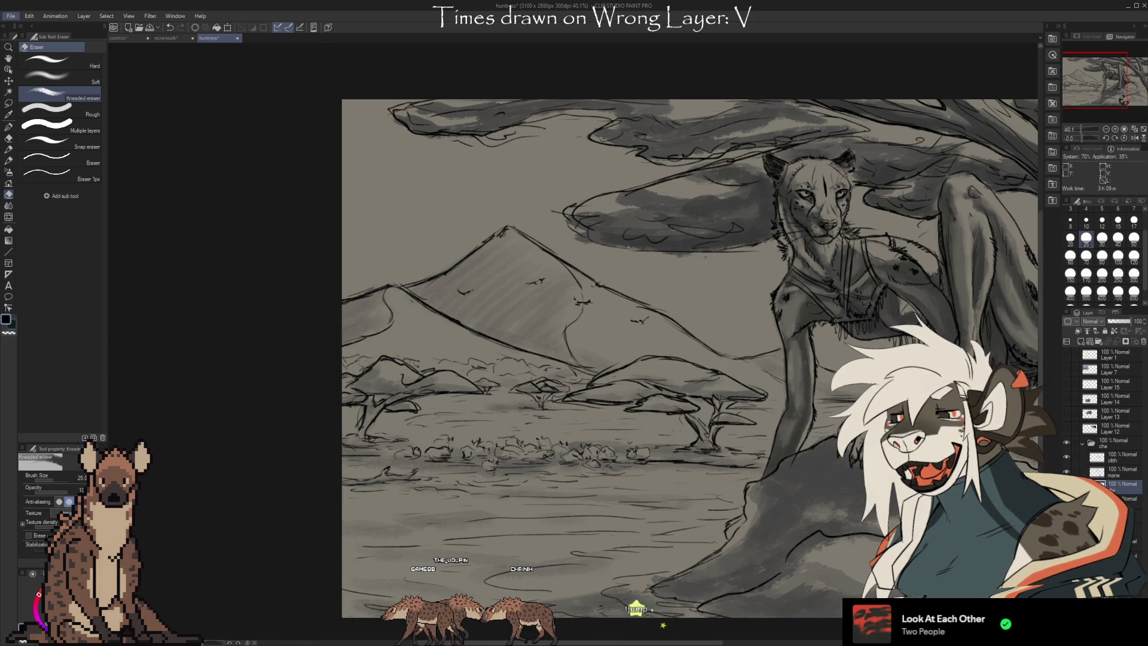
Zoom in on the golden figure's hands and torso, then back out to 33%.
scroll(624, 244, "up", 7)
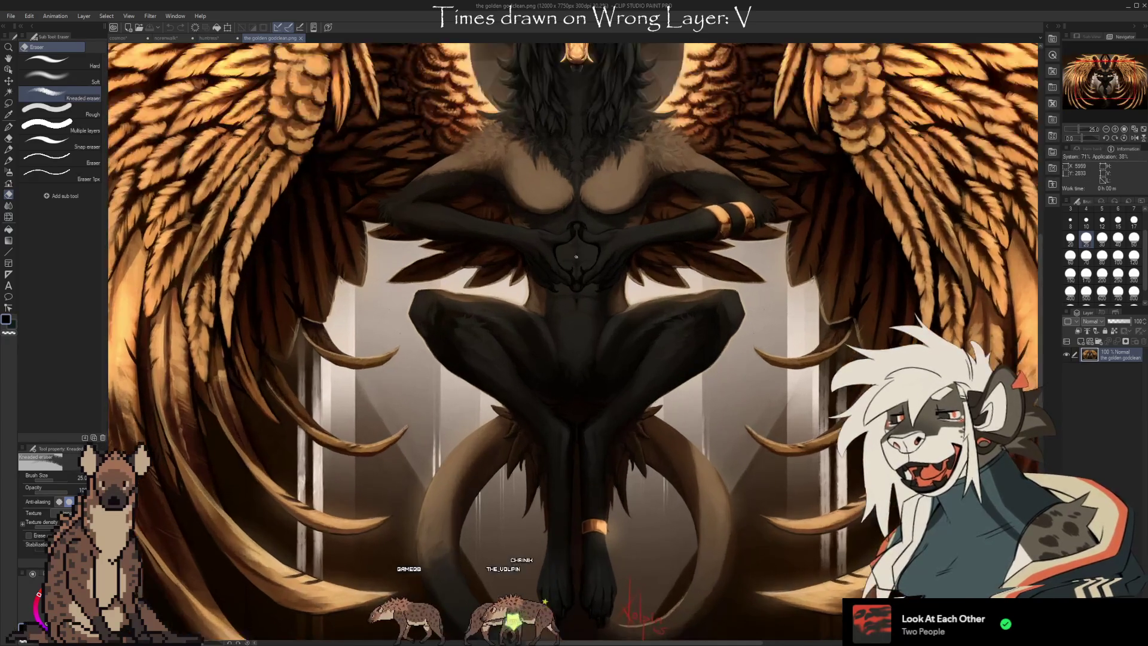
scroll(624, 244, "up", 1)
scroll(616, 240, "up", 1)
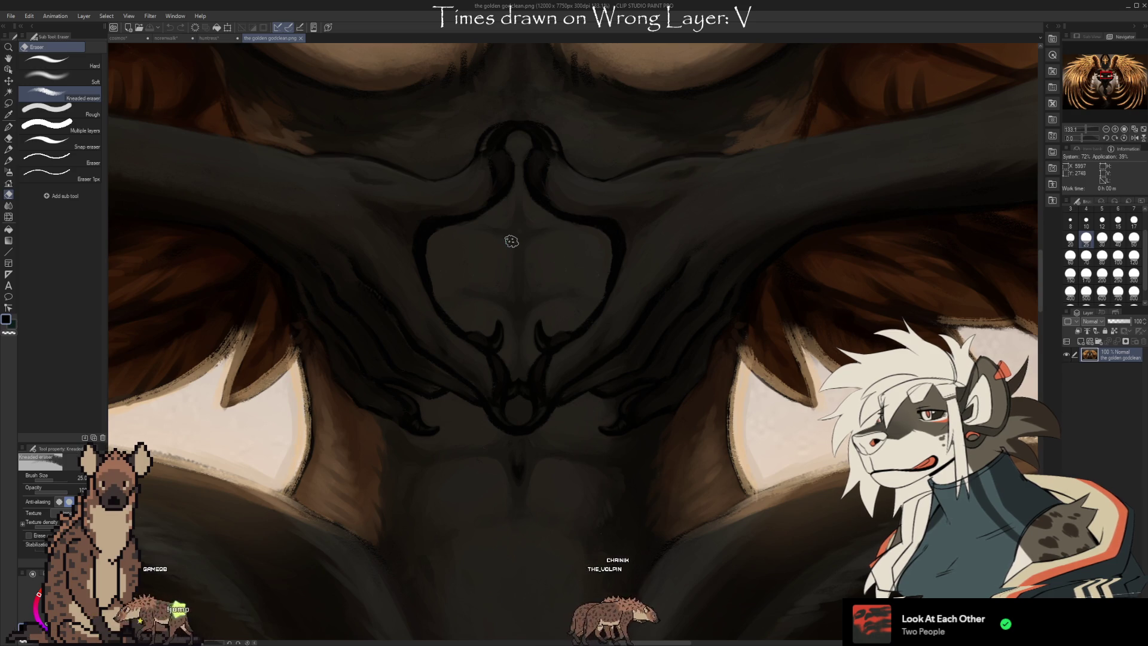
scroll(520, 273, "down", 5)
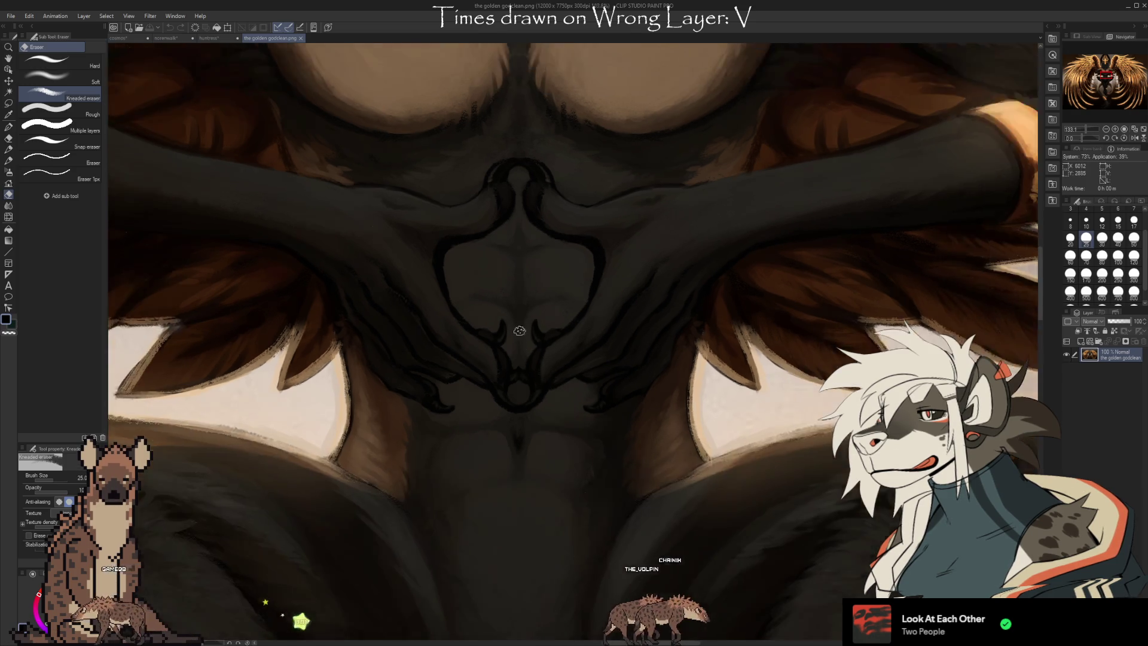
scroll(518, 446, "down", 2)
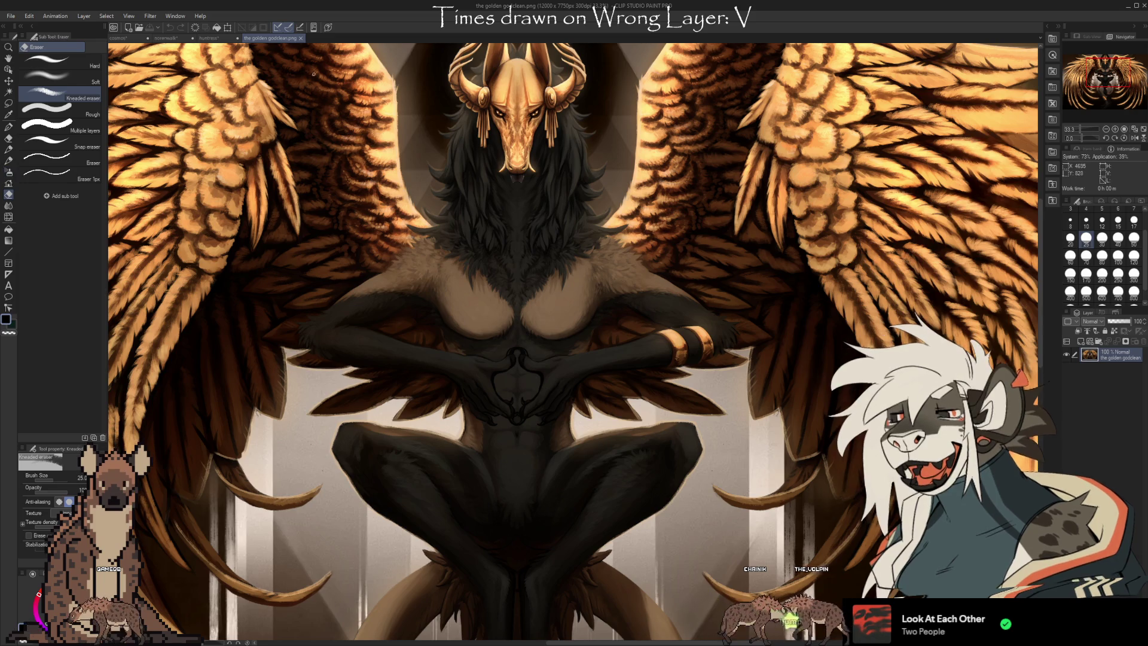
Close the golden godclean.png painting to return to the savanna sketch.
left_click(300, 38)
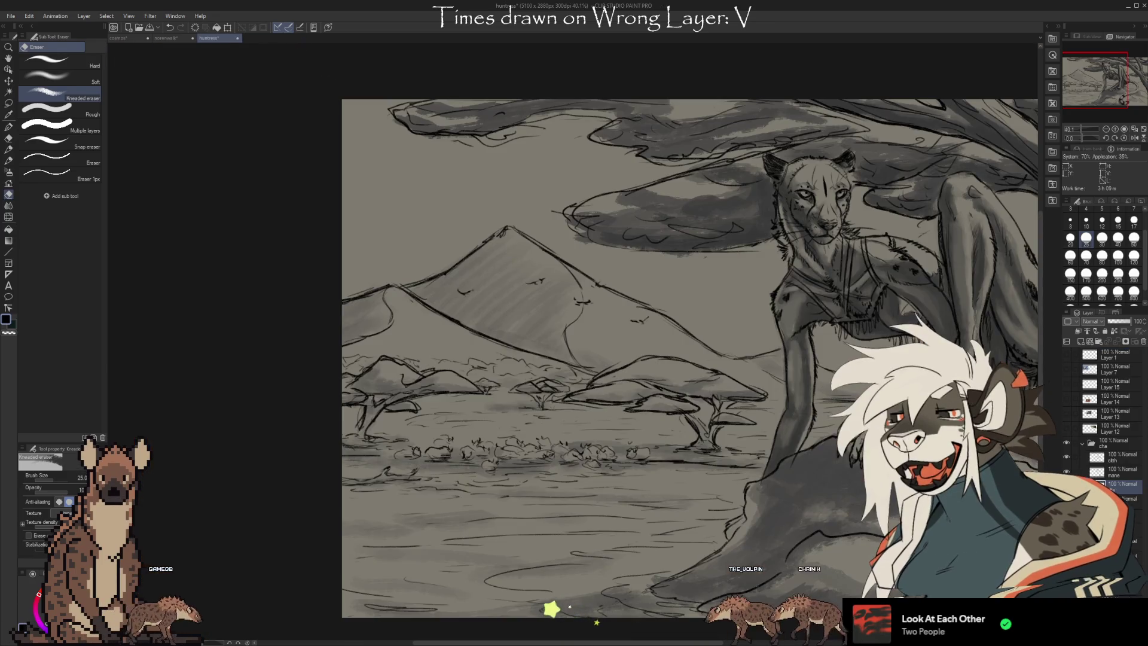
scroll(789, 425, "up", 5)
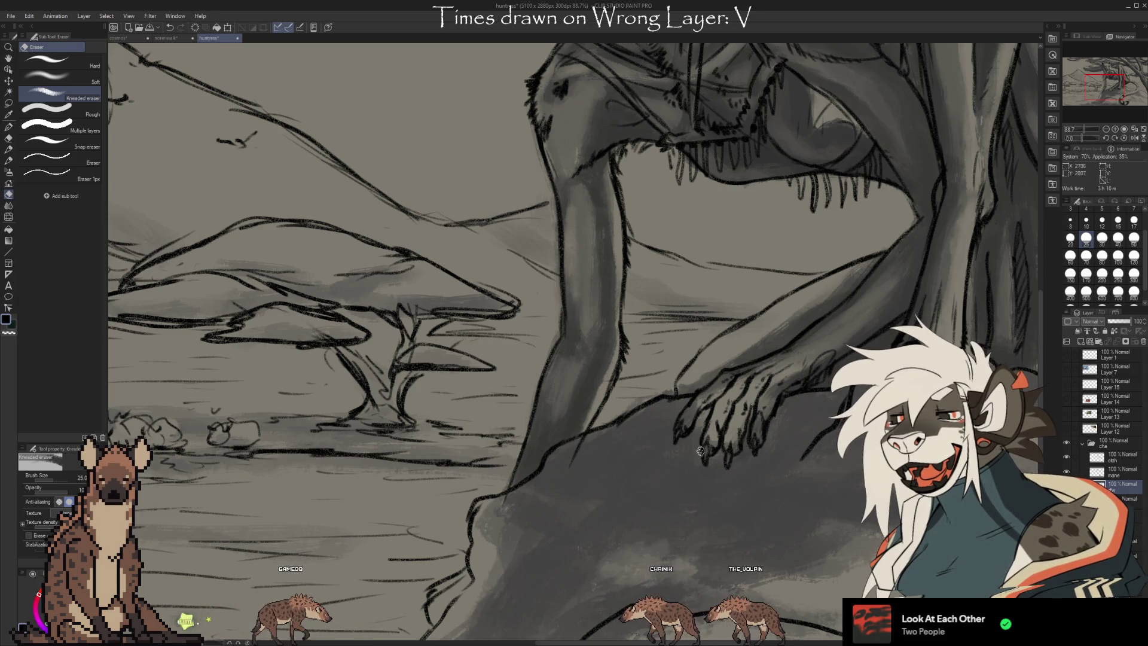
scroll(787, 349, "up", 3)
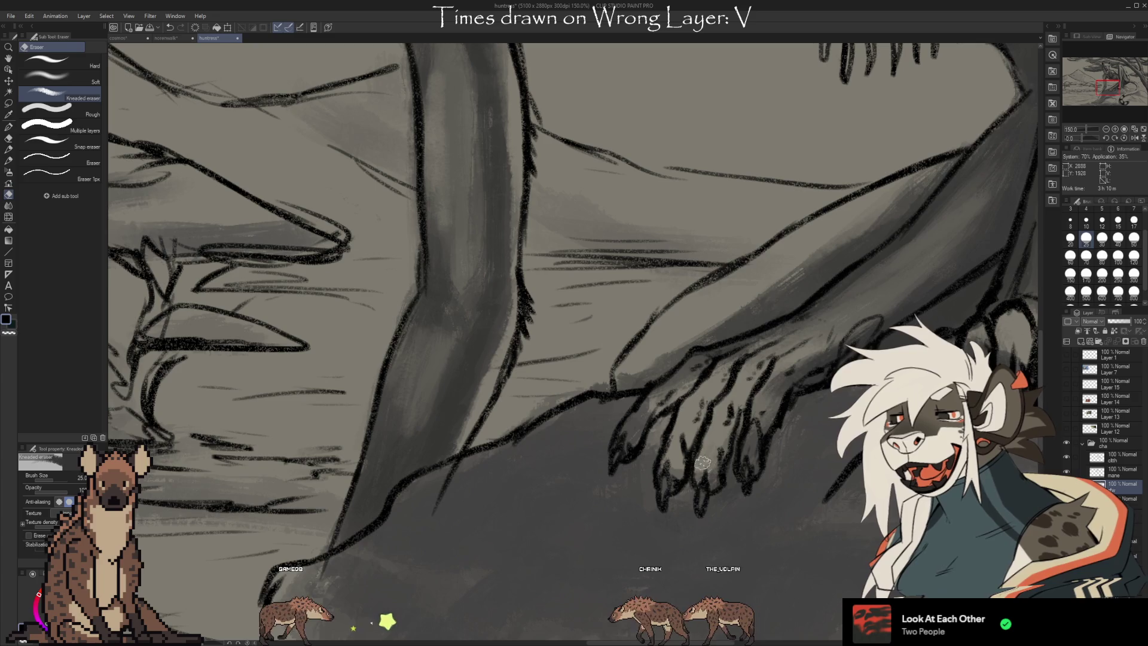
scroll(710, 459, "down", 5)
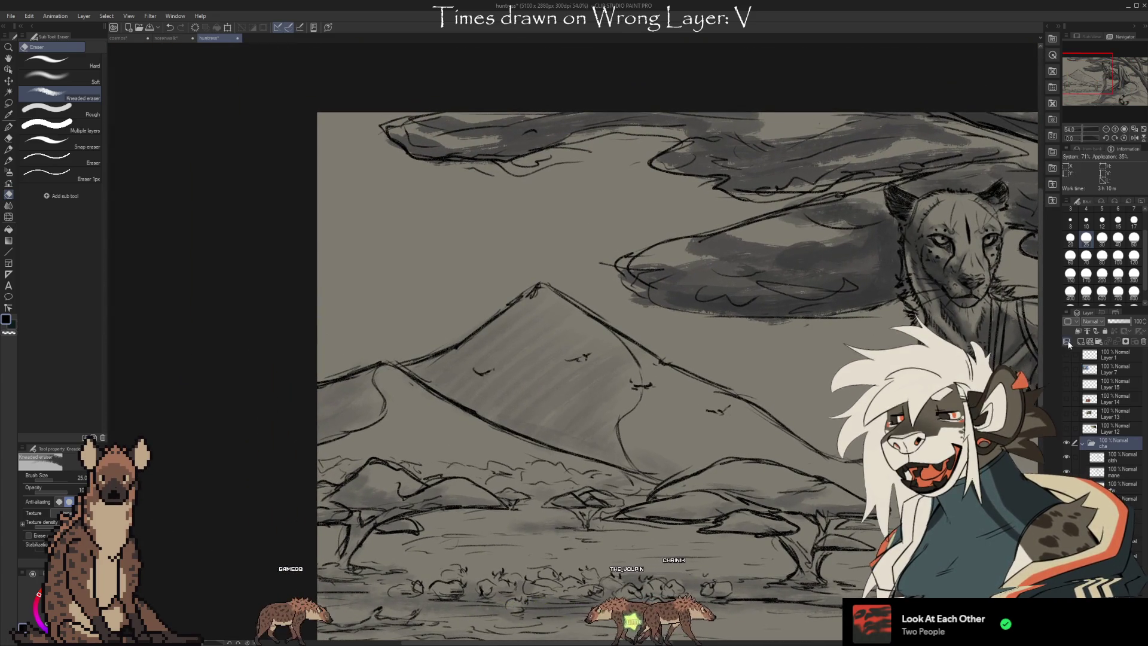
Move Layer 16 out of the cha folder and pencil a diagonal sky stroke above the mountain.
left_click_drag(1126, 447, 1117, 451)
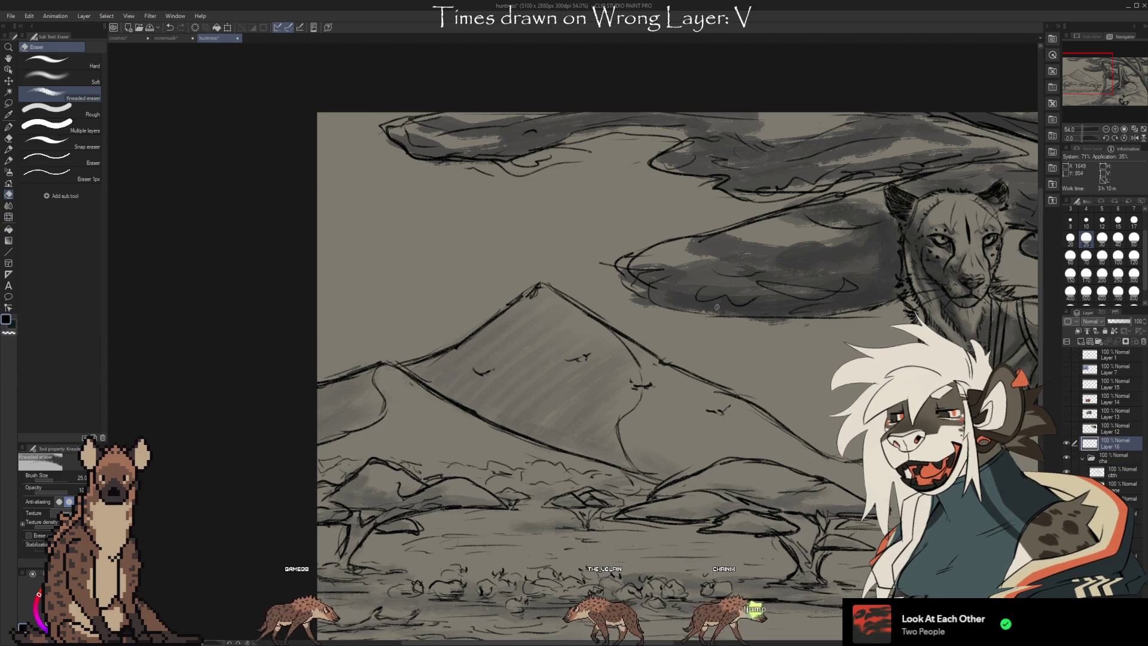
key("b")
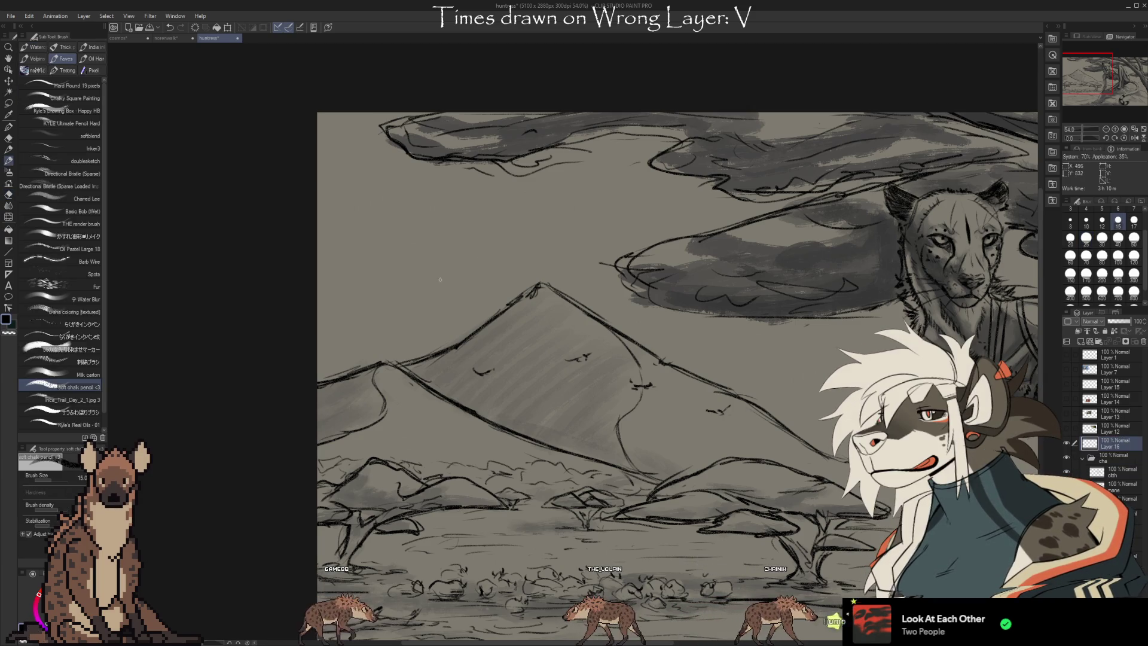
left_click_drag(418, 302, 578, 193)
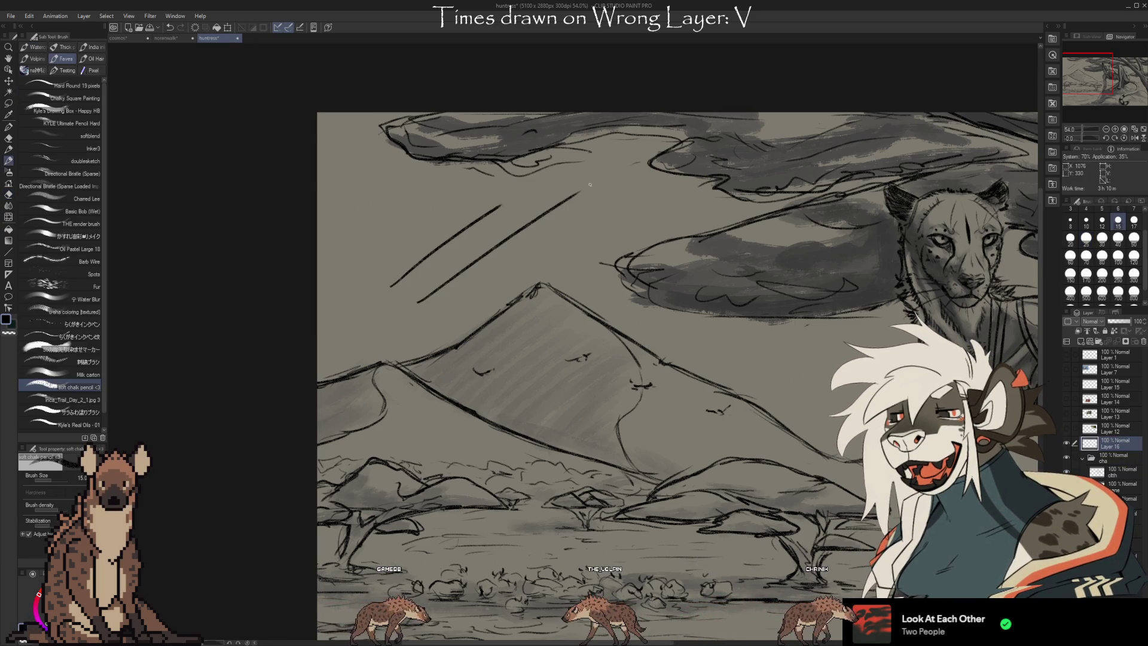